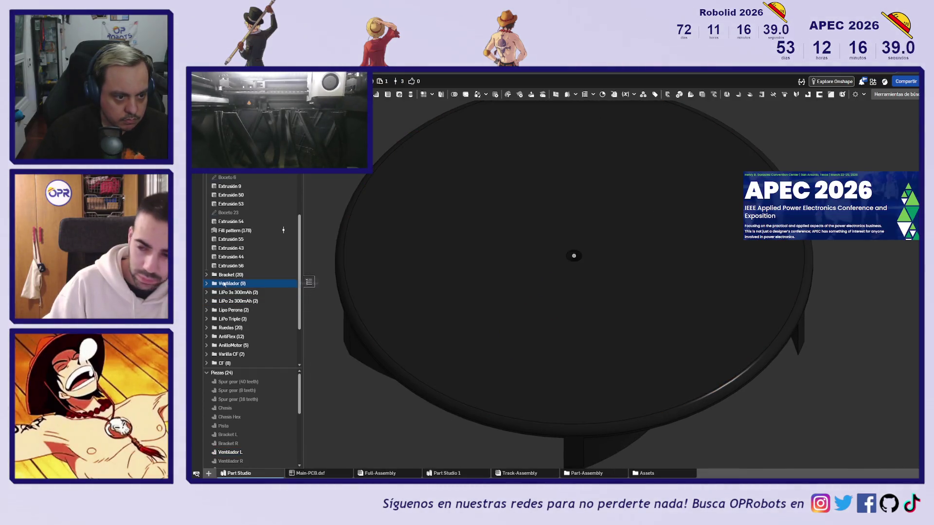
Step: Open the Ventilador folder's Boceto 9 sketch and exit it without changing the diameter
{"action": "left_click", "coordinate": [207, 284]}
{"action": "left_click", "coordinate": [241, 300]}
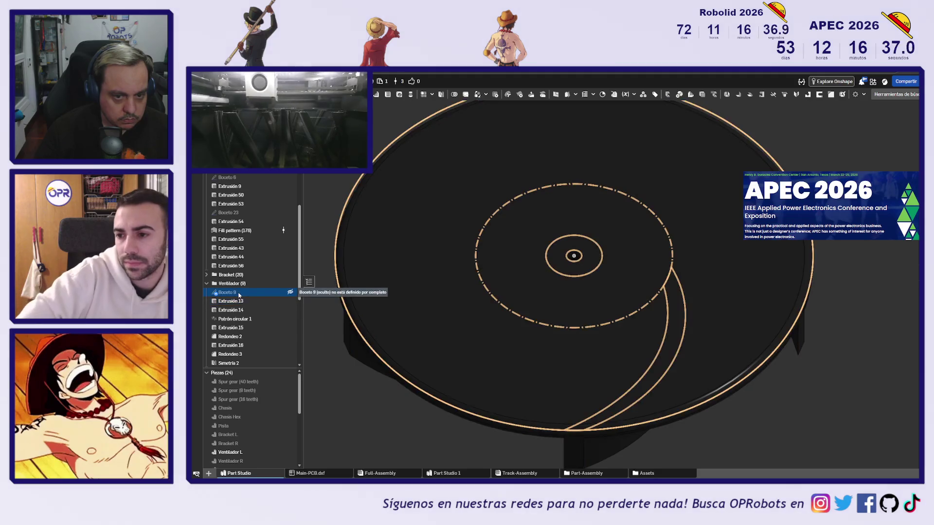
{"action": "double_click", "coordinate": [238, 292]}
{"action": "scroll", "coordinate": [616, 254], "scroll_direction": "up", "scroll_amount": 4}
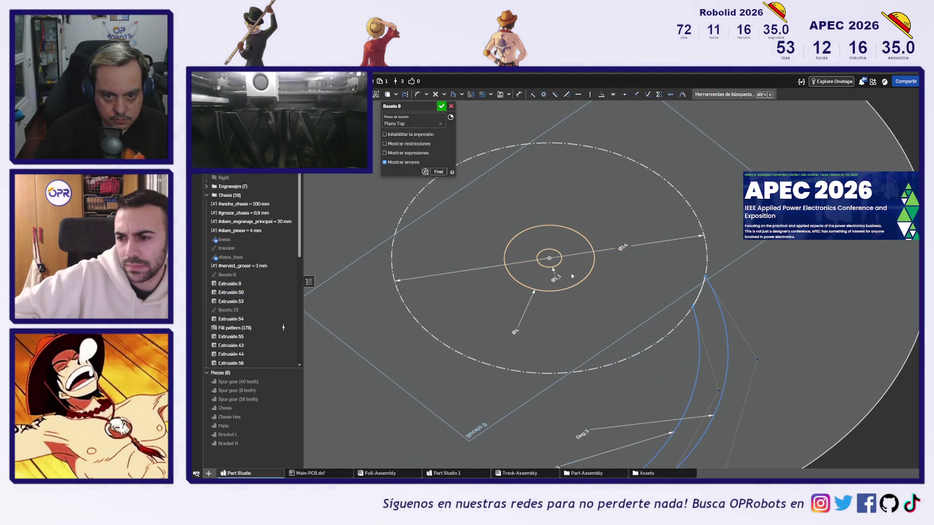
{"action": "key", "text": "Return"}
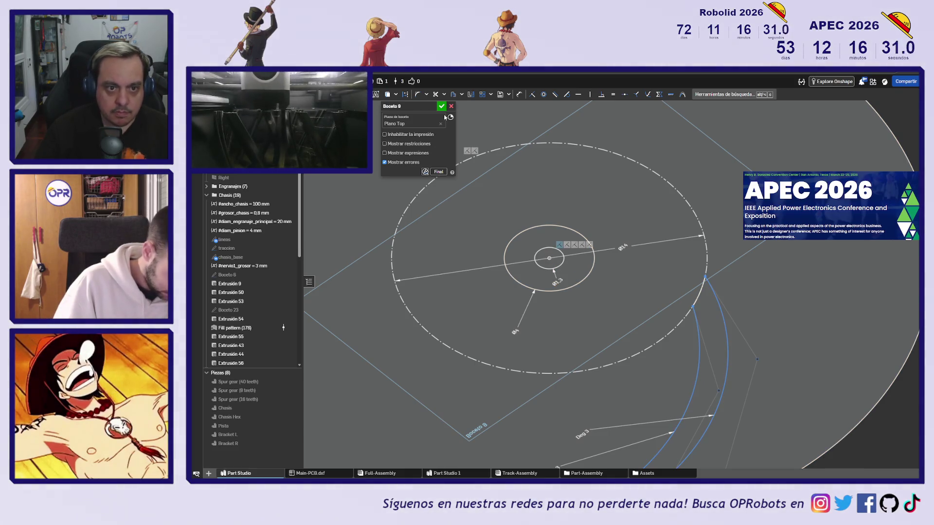
{"action": "key", "text": "Return"}
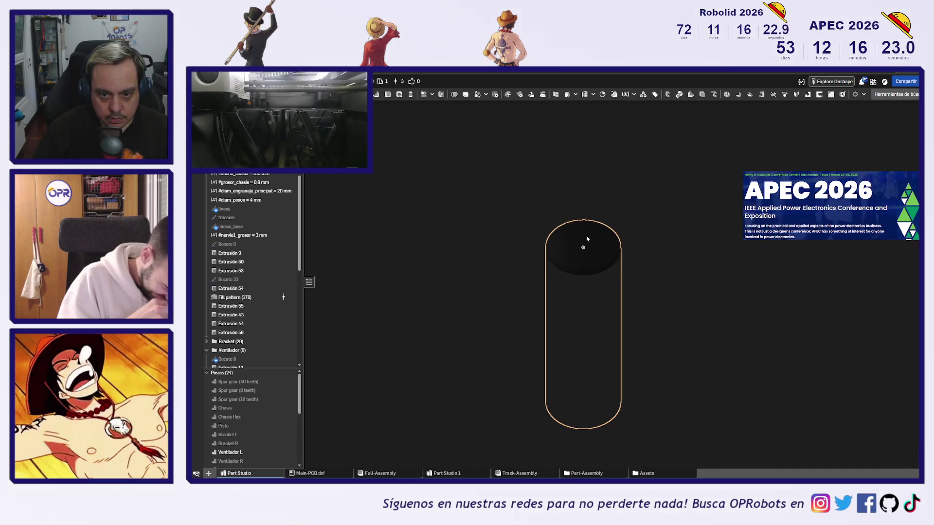
Step: Inspect the cylinder from tilted, side-on and isometric views, then clear the selection
{"action": "left_click", "coordinate": [586, 238]}
{"action": "right_click_drag", "start_coordinate": [586, 240], "coordinate": [594, 263]}
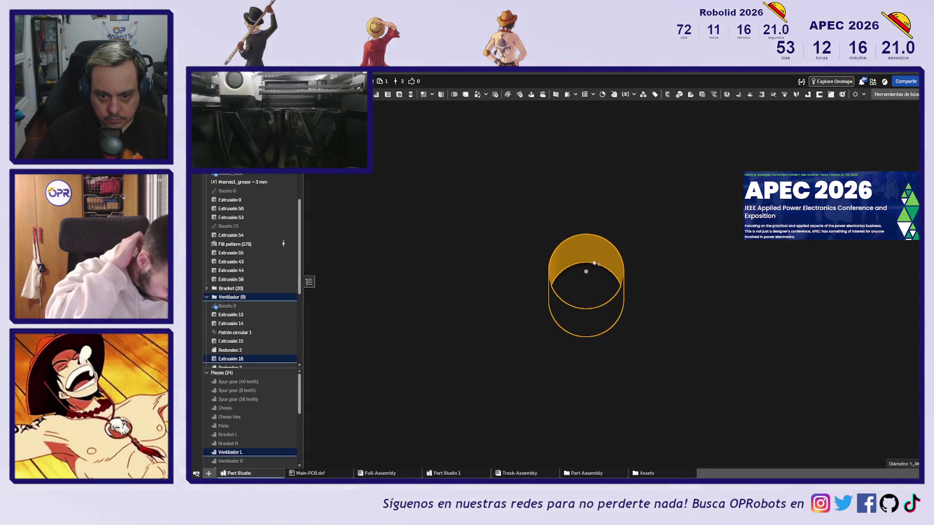
{"action": "scroll", "coordinate": [594, 283], "scroll_direction": "down", "scroll_amount": 3}
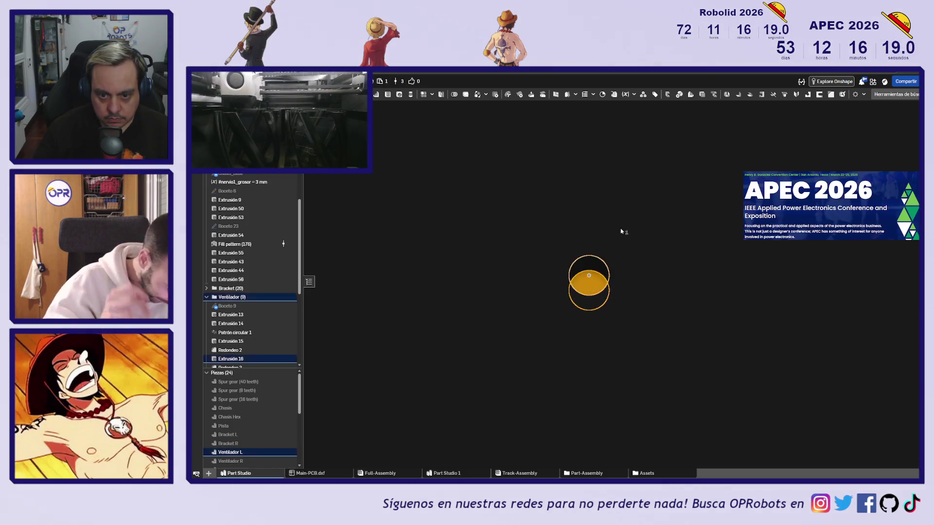
{"action": "left_click", "coordinate": [624, 224]}
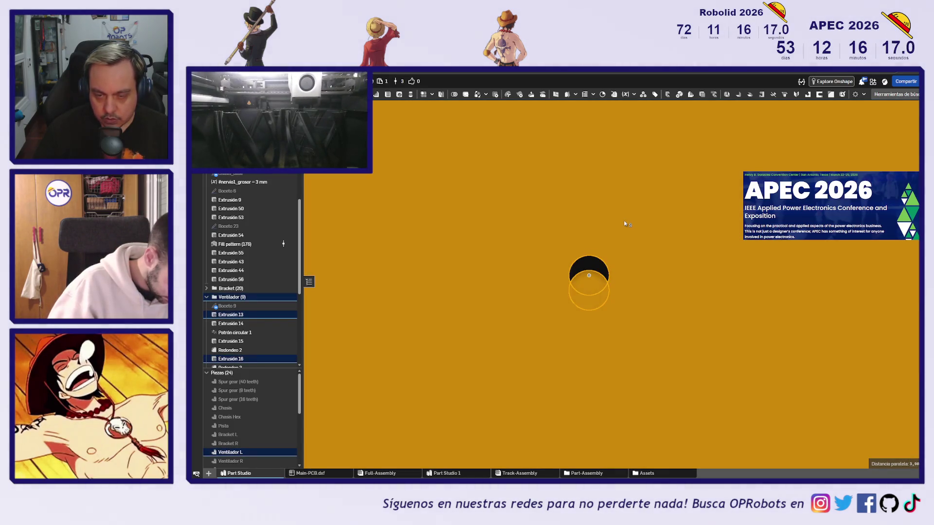
{"action": "scroll", "coordinate": [624, 220], "scroll_direction": "down", "scroll_amount": 5}
{"action": "key", "text": "shift+1"}
{"action": "key", "text": "shift+7"}
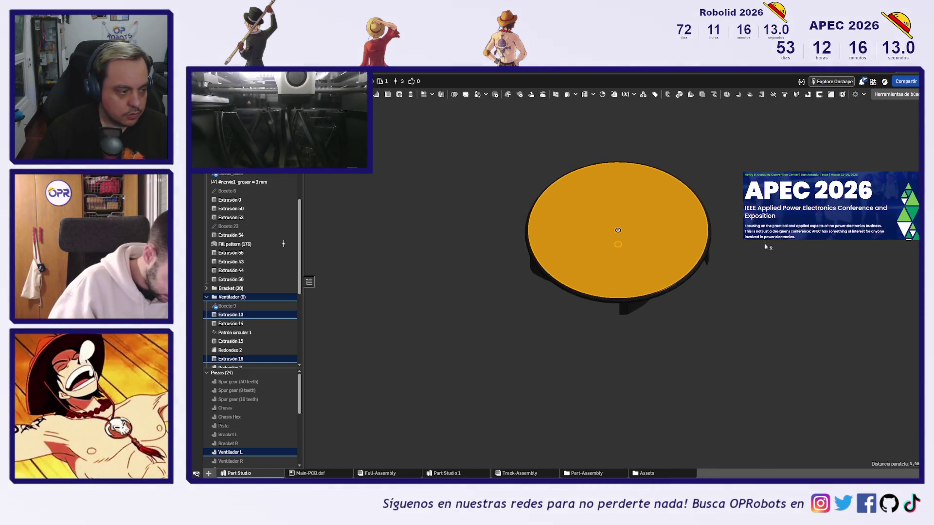
{"action": "scroll", "coordinate": [669, 240], "scroll_direction": "up", "scroll_amount": 5}
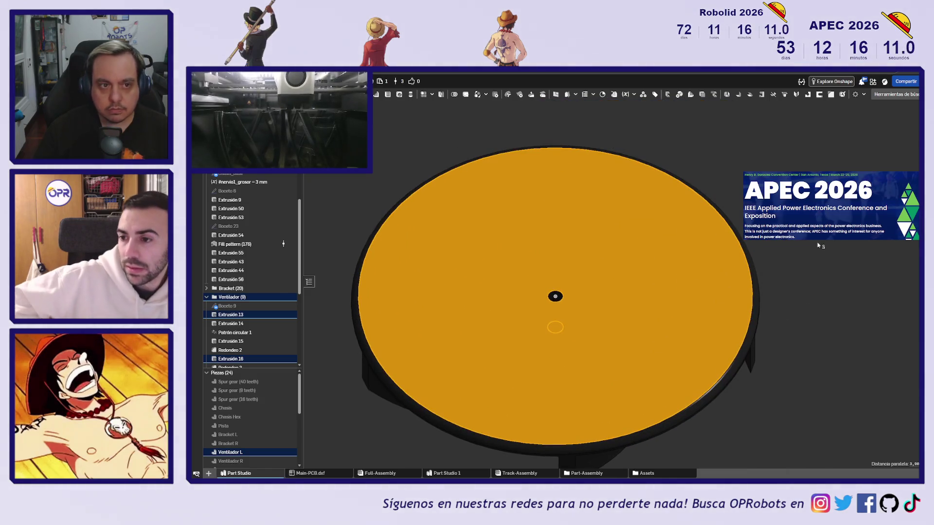
{"action": "left_click", "coordinate": [819, 245]}
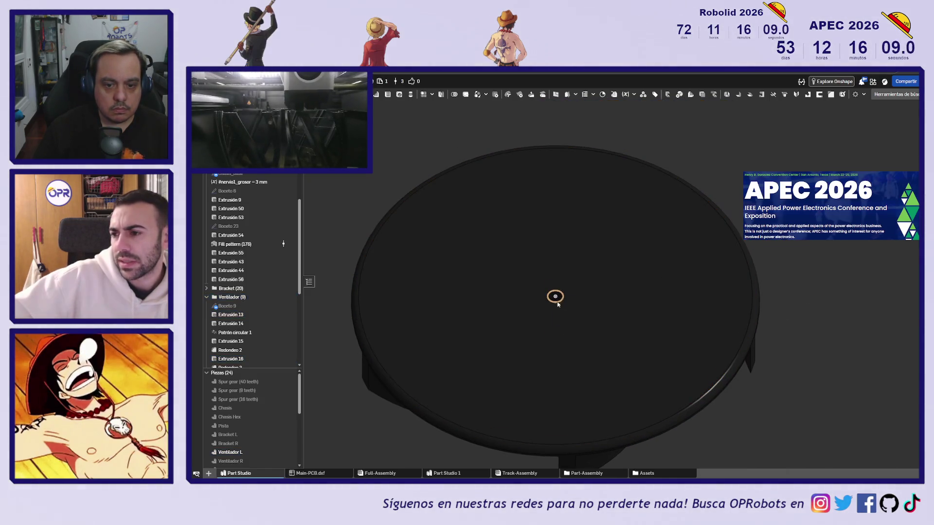
{"action": "mouse_move", "coordinate": [560, 298]}
{"action": "right_mouse_down"}
{"action": "mouse_move", "coordinate": [568, 258]}
{"action": "mouse_move", "coordinate": [557, 298]}
{"action": "mouse_move", "coordinate": [723, 293]}
{"action": "mouse_move", "coordinate": [764, 278]}
{"action": "mouse_move", "coordinate": [486, 379]}
{"action": "right_mouse_up"}
Step: Show Ventilador R, hide Ventilador L, and select the disc's centre hole edge to read its diameter
{"action": "left_click", "coordinate": [276, 461]}
{"action": "left_click", "coordinate": [291, 461]}
{"action": "left_click", "coordinate": [291, 453]}
{"action": "right_click_drag", "start_coordinate": [431, 436], "coordinate": [629, 404]}
{"action": "scroll", "coordinate": [563, 306], "scroll_direction": "up", "scroll_amount": 5}
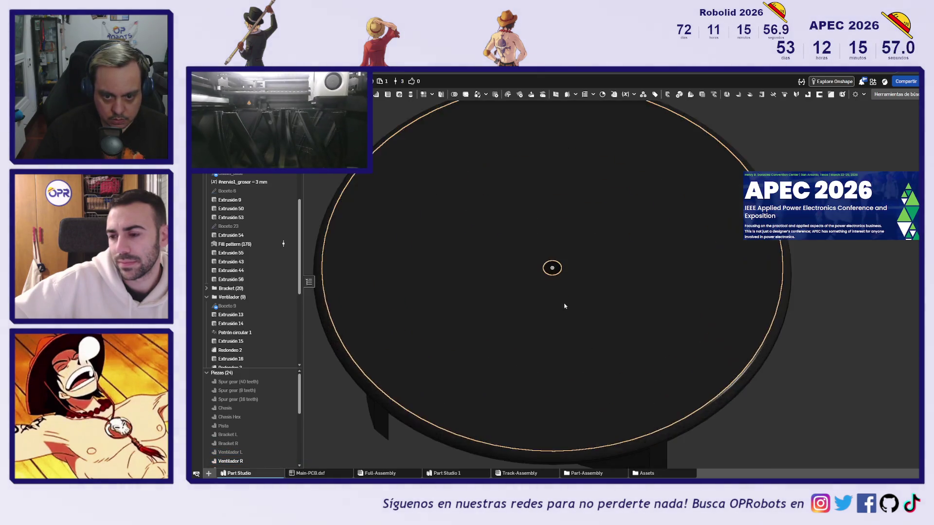
{"action": "left_click", "coordinate": [558, 266]}
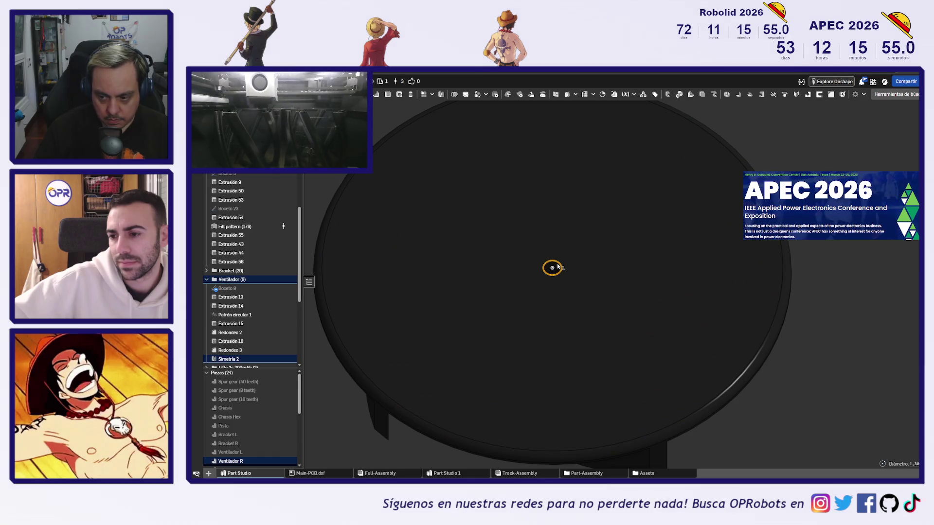
{"action": "scroll", "coordinate": [558, 267], "scroll_direction": "down", "scroll_amount": 5}
Step: Hide Ventilador R, show Bracket L, and orbit it to an isometric angle
{"action": "left_click", "coordinate": [549, 375]}
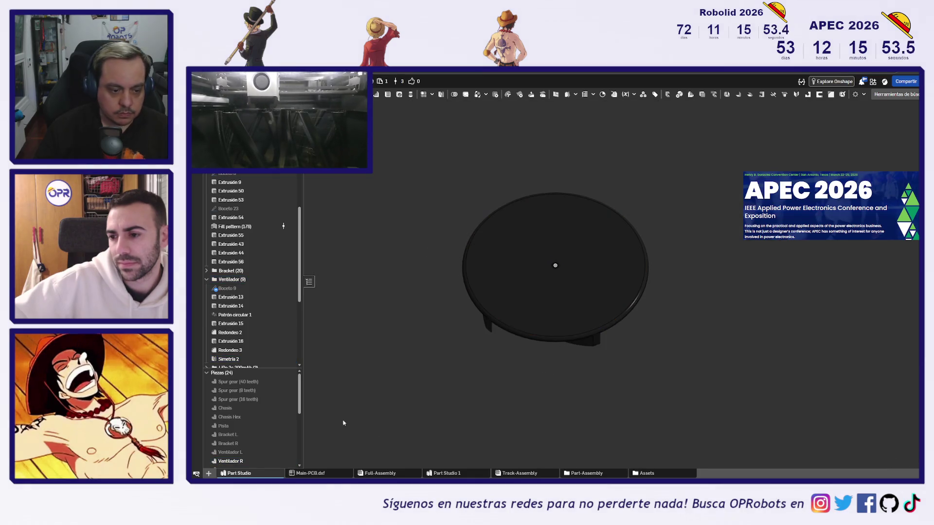
{"action": "left_click", "coordinate": [290, 461]}
{"action": "scroll", "coordinate": [275, 430], "scroll_direction": "down", "scroll_amount": 2}
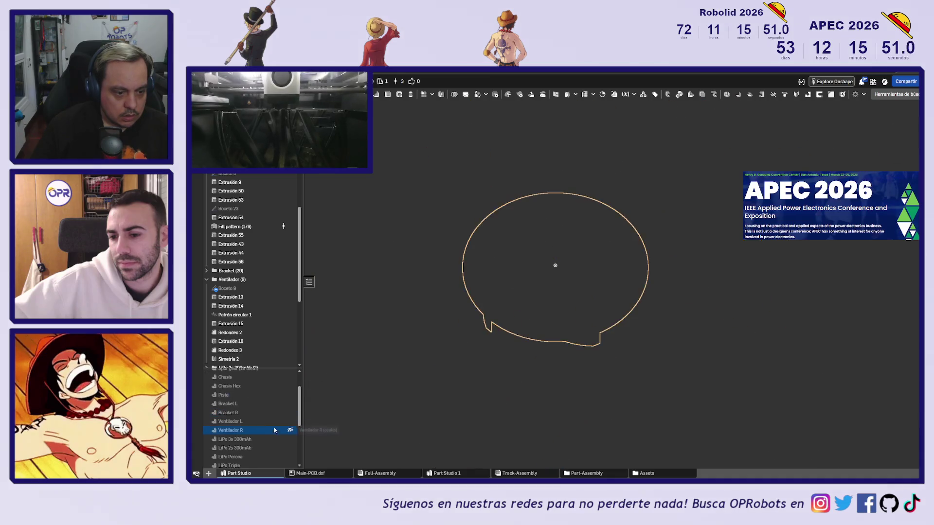
{"action": "left_click", "coordinate": [290, 404]}
{"action": "mouse_move", "coordinate": [506, 355]}
{"action": "right_mouse_down"}
{"action": "mouse_move", "coordinate": [497, 340]}
{"action": "mouse_move", "coordinate": [513, 359]}
{"action": "mouse_move", "coordinate": [598, 348]}
{"action": "mouse_move", "coordinate": [590, 357]}
{"action": "mouse_move", "coordinate": [477, 349]}
{"action": "right_mouse_up"}
{"action": "scroll", "coordinate": [478, 349], "scroll_direction": "up", "scroll_amount": 5}
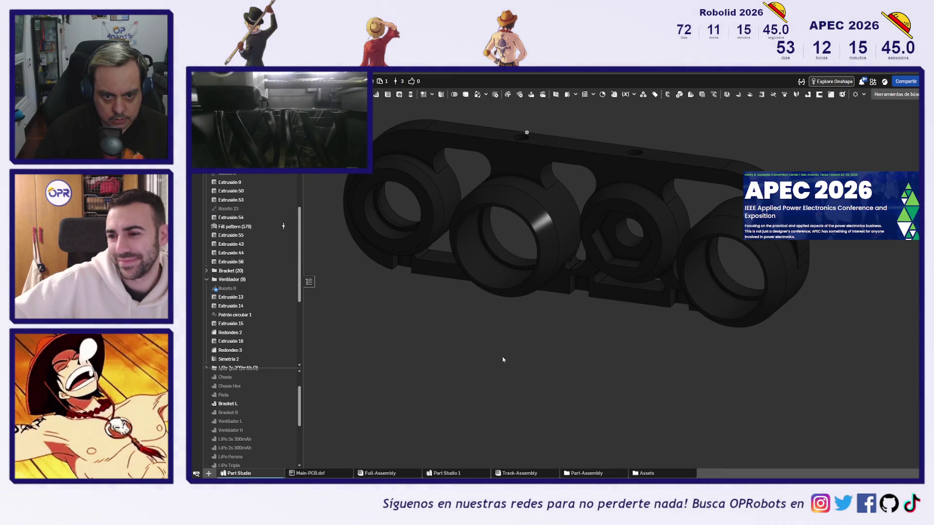
{"action": "left_click", "coordinate": [485, 276]}
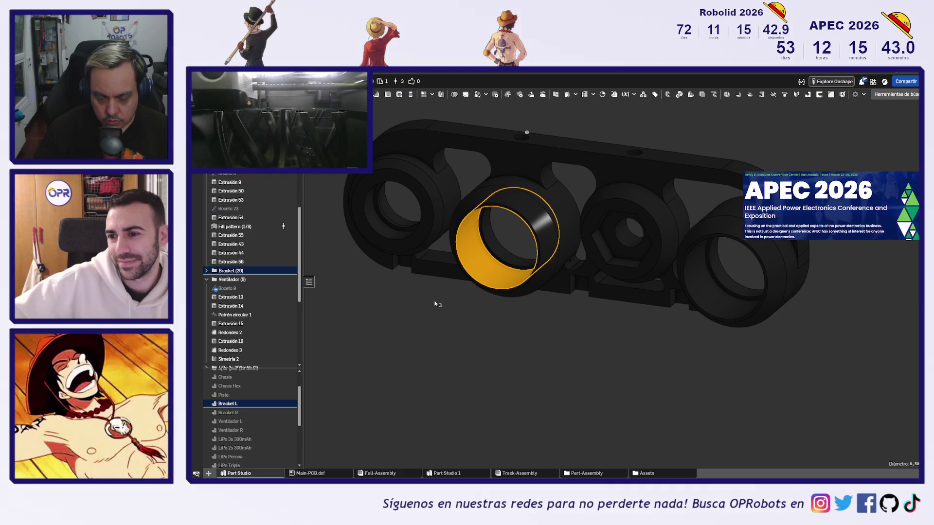
Step: Open Bracket's Boceto 7 sketch, view it normal, select all curves, then close it unchanged
{"action": "left_click", "coordinate": [206, 271]}
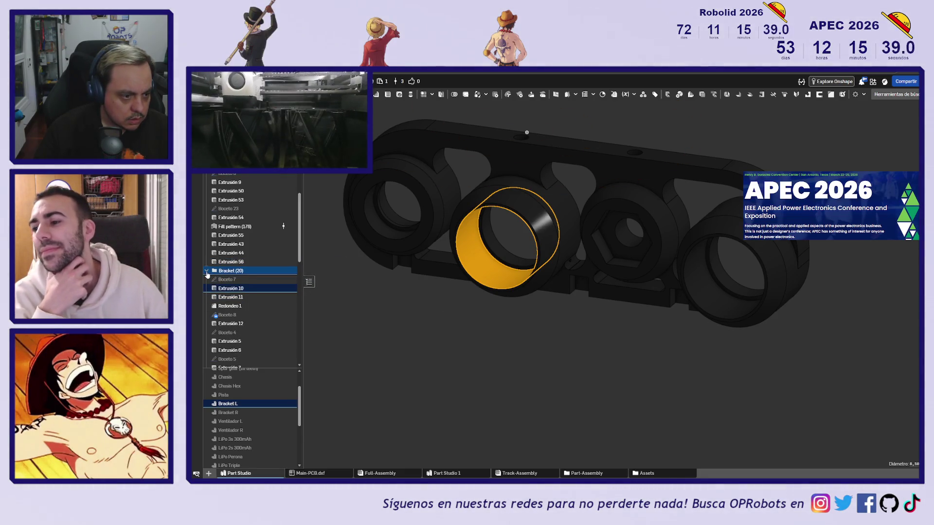
{"action": "key", "text": "Escape"}
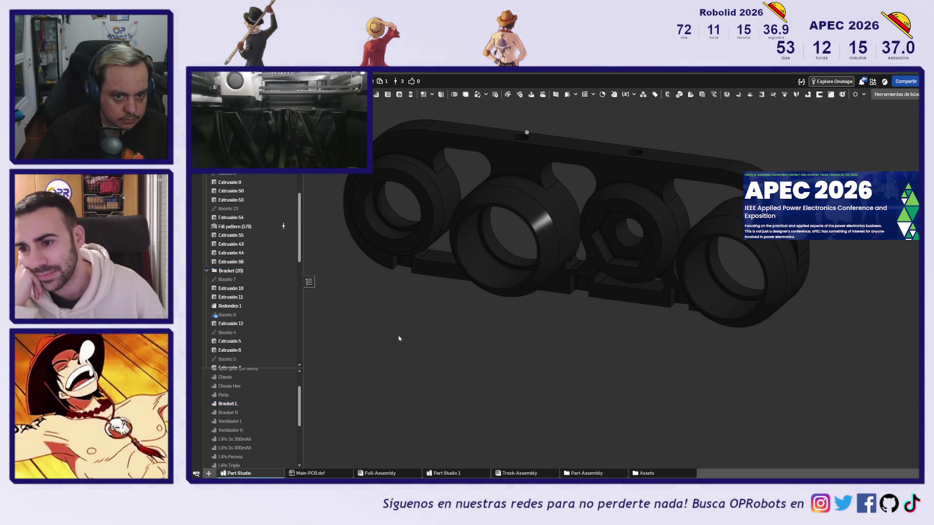
{"action": "double_click", "coordinate": [242, 282]}
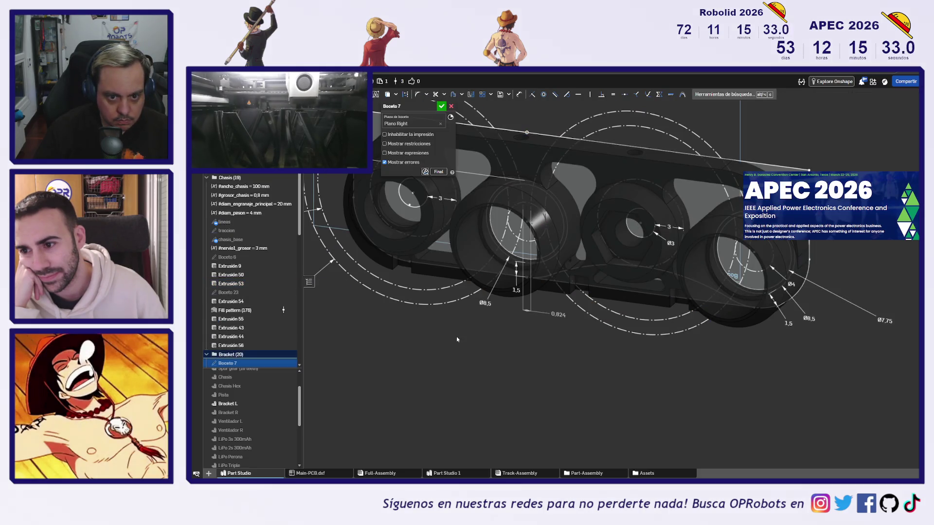
{"action": "key", "text": "n"}
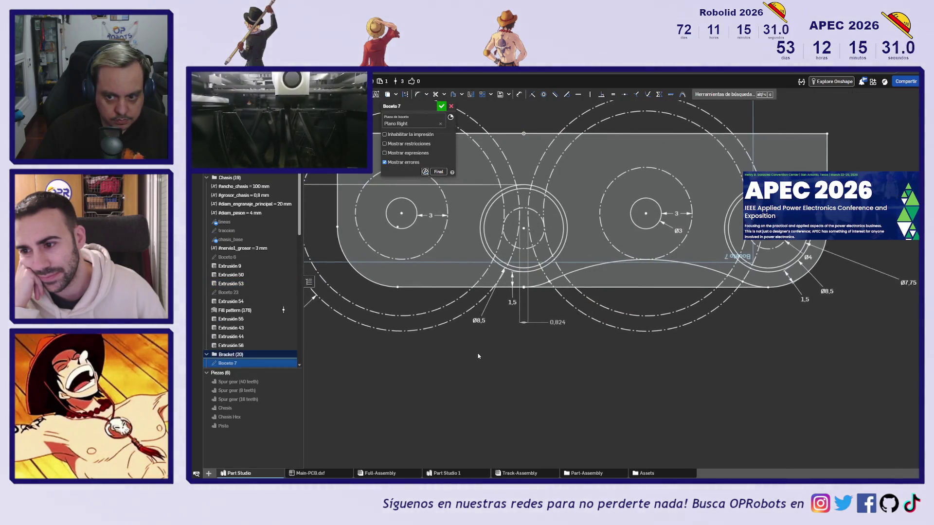
{"action": "key", "text": "ctrl+a"}
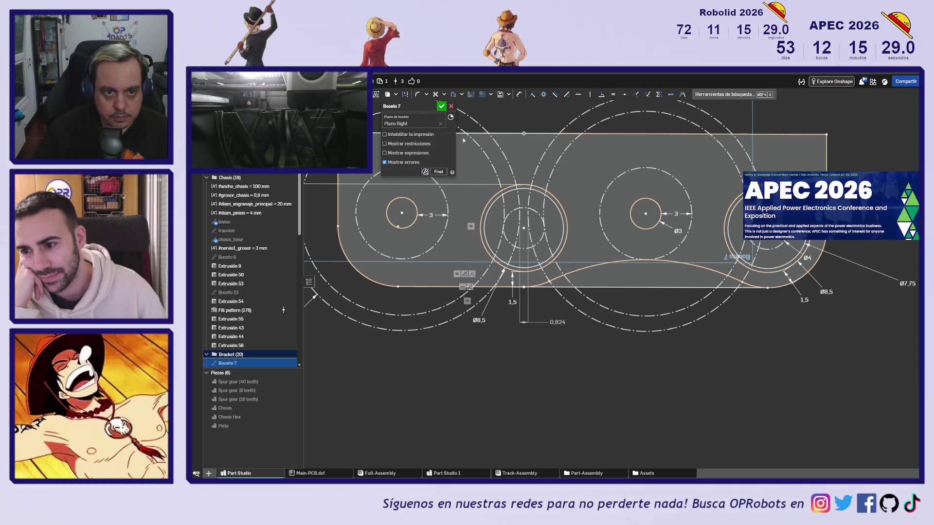
{"action": "left_click", "coordinate": [451, 106]}
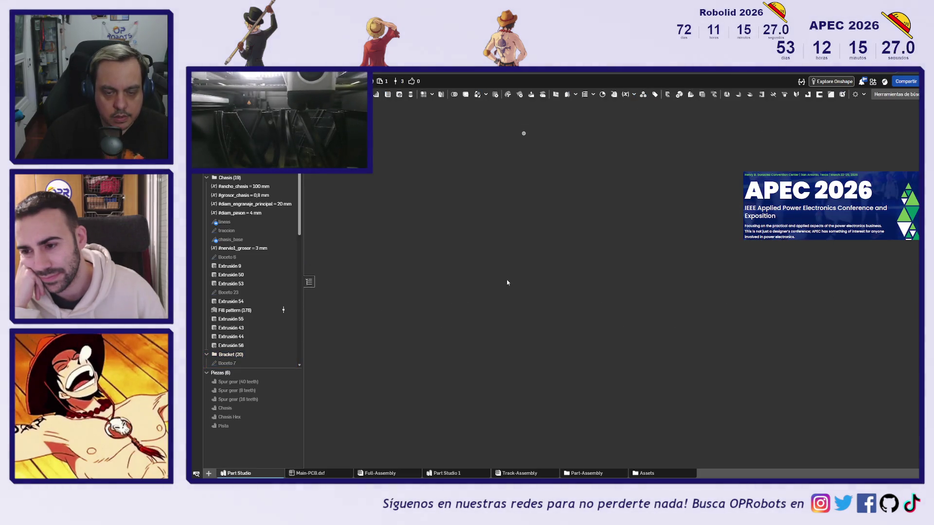
Step: Orbit to an oblique view and briefly select a bore's inner face before clearing it
{"action": "scroll", "coordinate": [511, 340], "scroll_direction": "up", "scroll_amount": 5}
{"action": "mouse_move", "coordinate": [507, 373]}
{"action": "right_mouse_down"}
{"action": "mouse_move", "coordinate": [496, 214]}
{"action": "mouse_move", "coordinate": [469, 324]}
{"action": "mouse_move", "coordinate": [479, 373]}
{"action": "mouse_move", "coordinate": [490, 367]}
{"action": "right_mouse_up"}
{"action": "left_click", "coordinate": [495, 209]}
{"action": "left_click", "coordinate": [472, 345]}
{"action": "scroll", "coordinate": [252, 324], "scroll_direction": "down", "scroll_amount": 1}
{"action": "scroll", "coordinate": [252, 323], "scroll_direction": "down", "scroll_amount": 5}
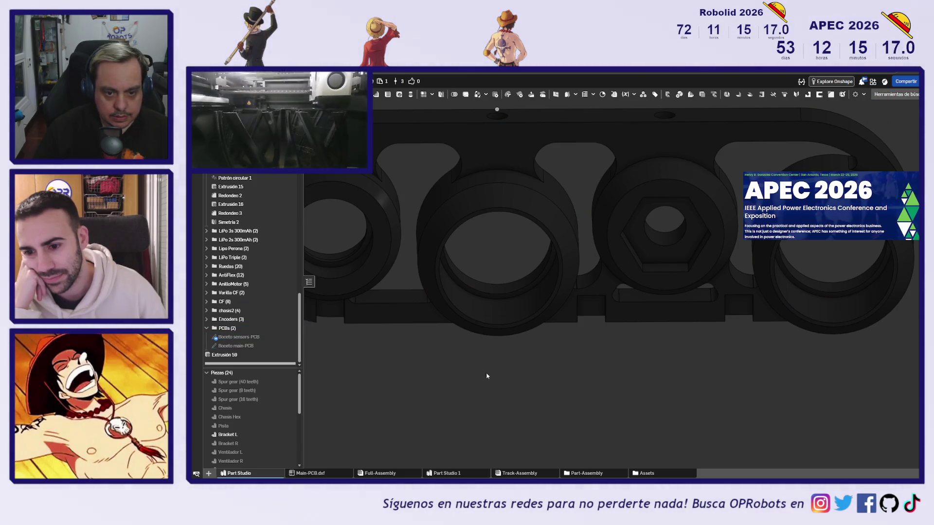
Step: Select the middle and right bore inner faces and start an 'aumentar' thicken feature
{"action": "left_click", "coordinate": [513, 309]}
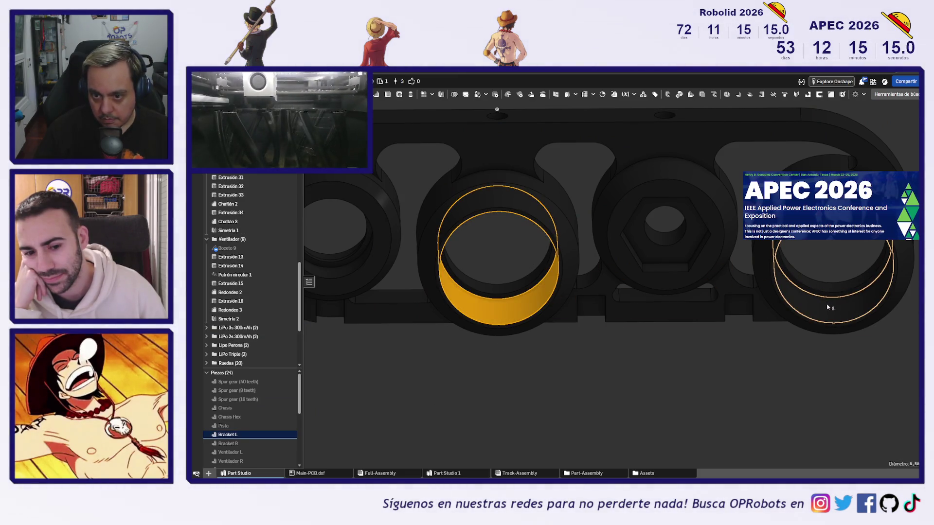
{"action": "left_click", "coordinate": [830, 307]}
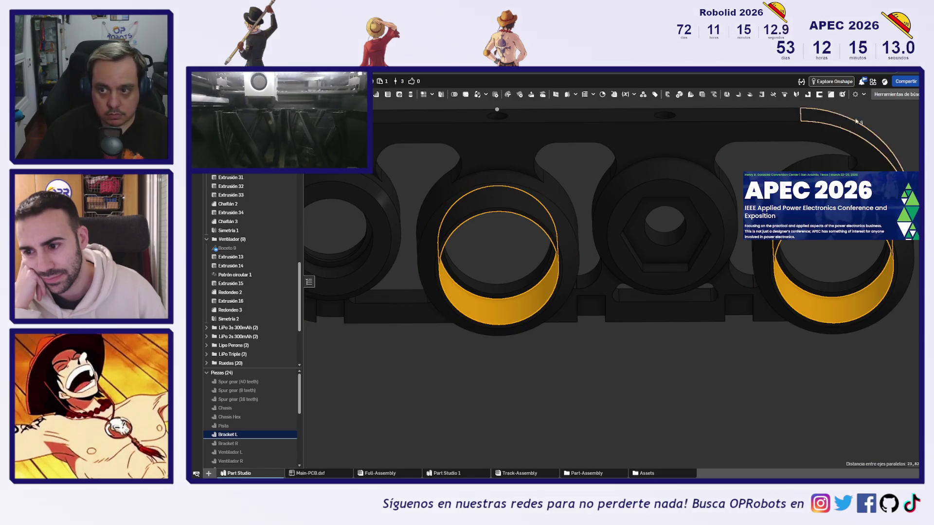
{"action": "left_click", "coordinate": [898, 95]}
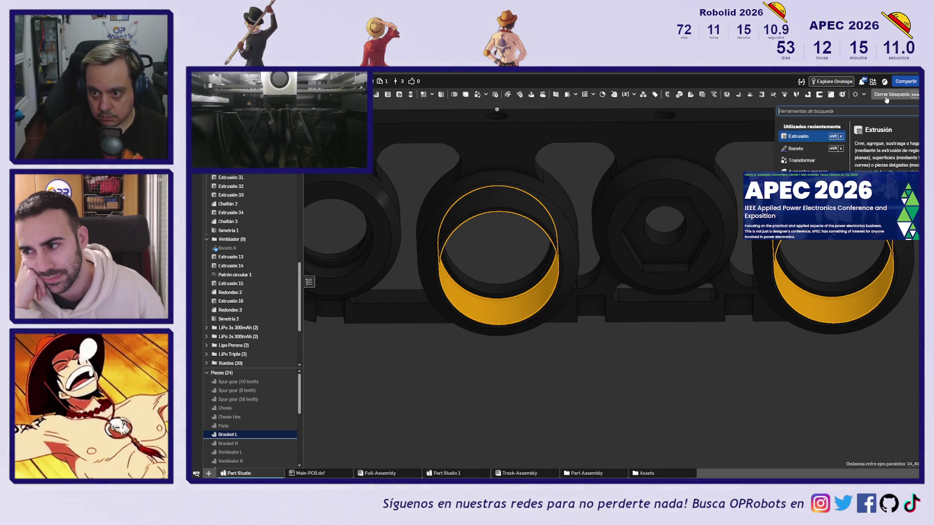
{"action": "type", "text": "aumentar"}
{"action": "key", "text": "Return"}
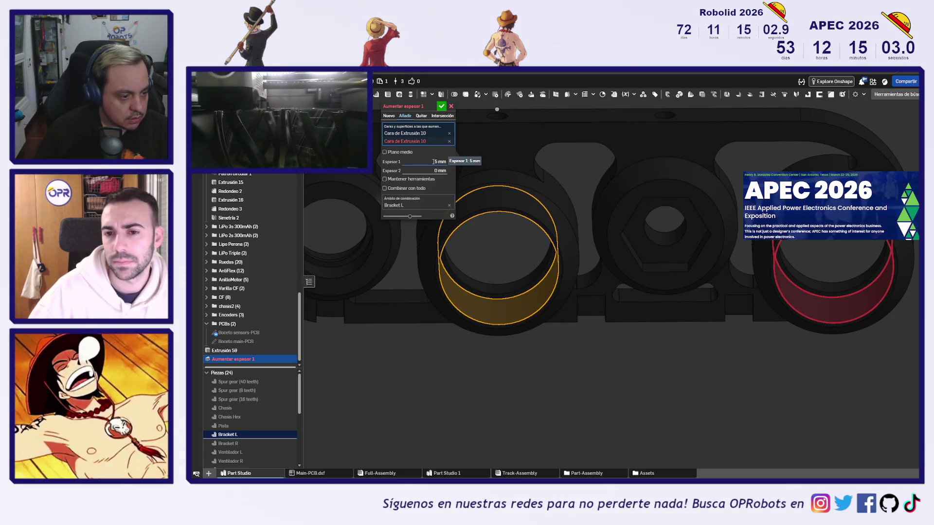
Step: Set the bushing thickening to 0,2 mm and accept Aumentar espesor 1
{"action": "left_click", "coordinate": [433, 161]}
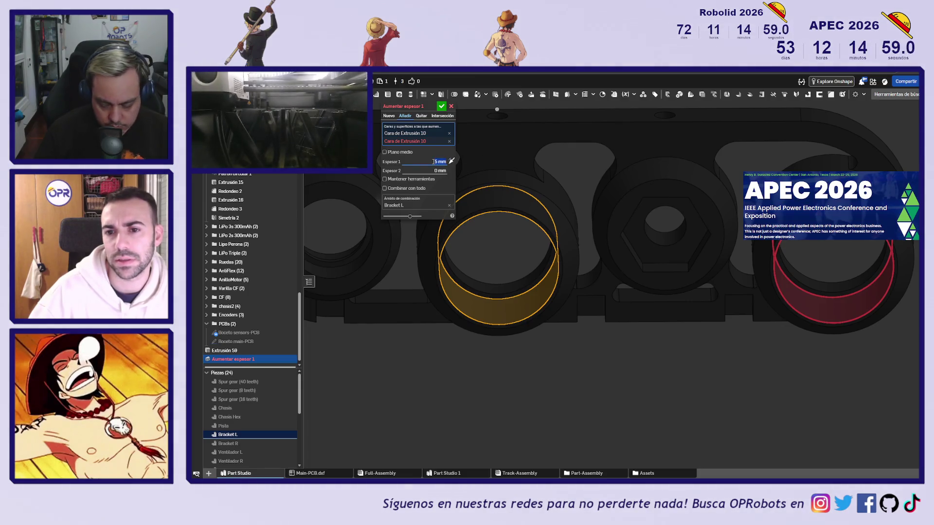
{"action": "type", "text": "0"}
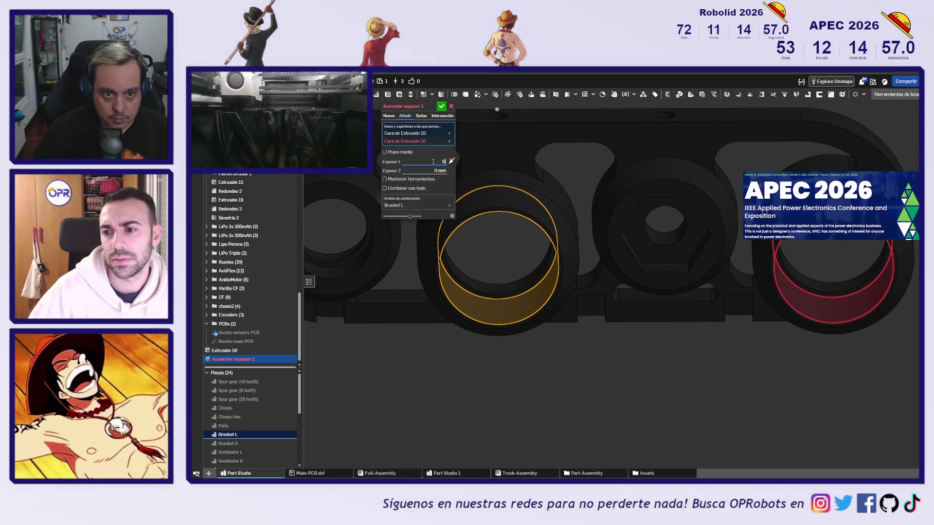
{"action": "key", "text": "Return"}
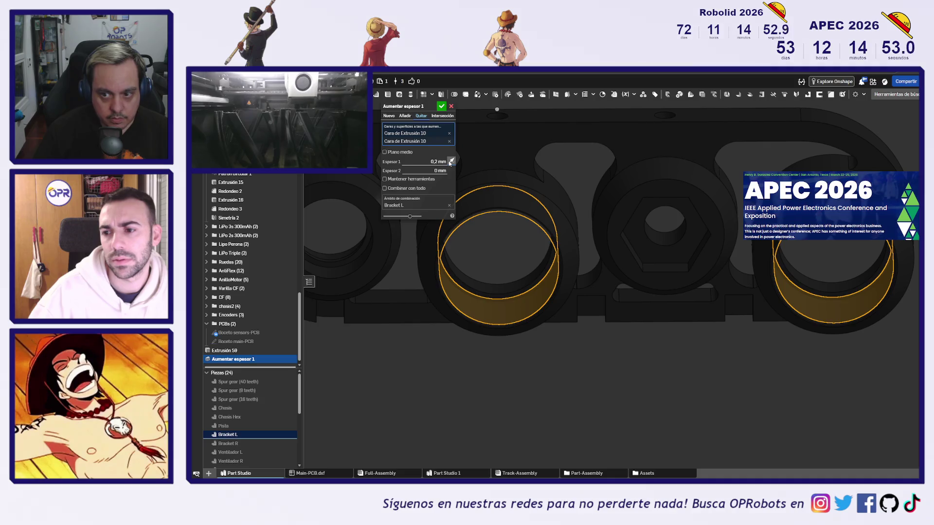
{"action": "scroll", "coordinate": [895, 258], "scroll_direction": "up", "scroll_amount": 5}
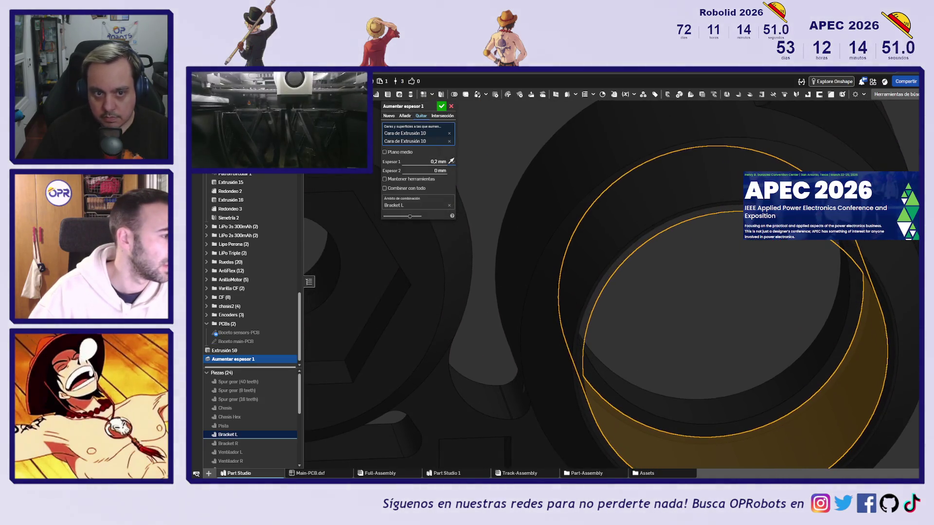
{"action": "scroll", "coordinate": [589, 214], "scroll_direction": "down", "scroll_amount": 5}
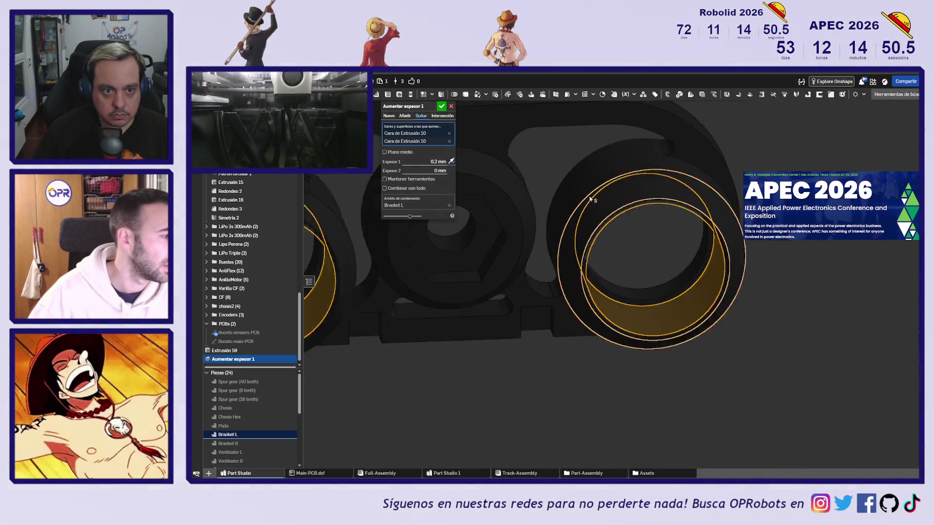
{"action": "left_click", "coordinate": [442, 105]}
Step: Reopen Aumentar espesor 1 and reduce its thickness from 0,2 to 0.1 mm
{"action": "scroll", "coordinate": [674, 321], "scroll_direction": "up", "scroll_amount": 5}
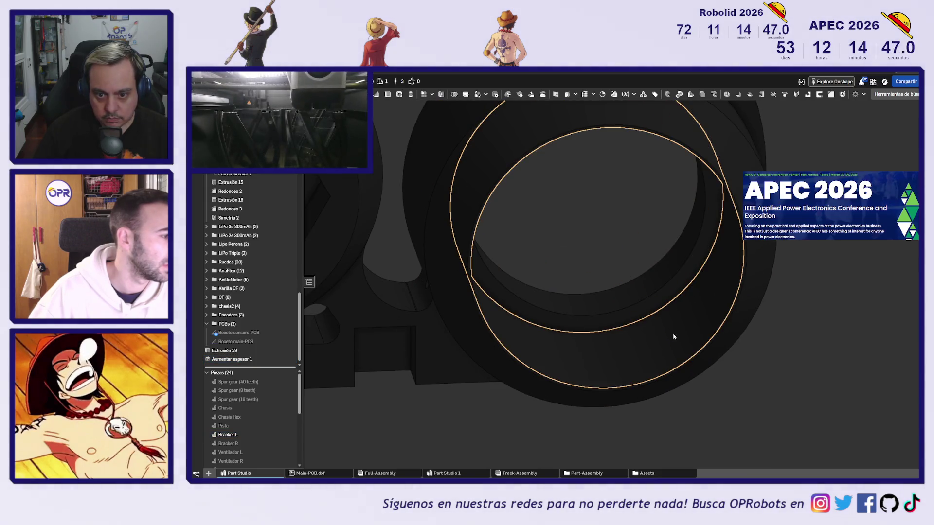
{"action": "scroll", "coordinate": [674, 337], "scroll_direction": "down", "scroll_amount": 5}
{"action": "mouse_move", "coordinate": [693, 323]}
{"action": "right_mouse_down"}
{"action": "mouse_move", "coordinate": [692, 312]}
{"action": "mouse_move", "coordinate": [663, 347]}
{"action": "mouse_move", "coordinate": [577, 334]}
{"action": "mouse_move", "coordinate": [684, 330]}
{"action": "mouse_move", "coordinate": [708, 343]}
{"action": "right_mouse_up"}
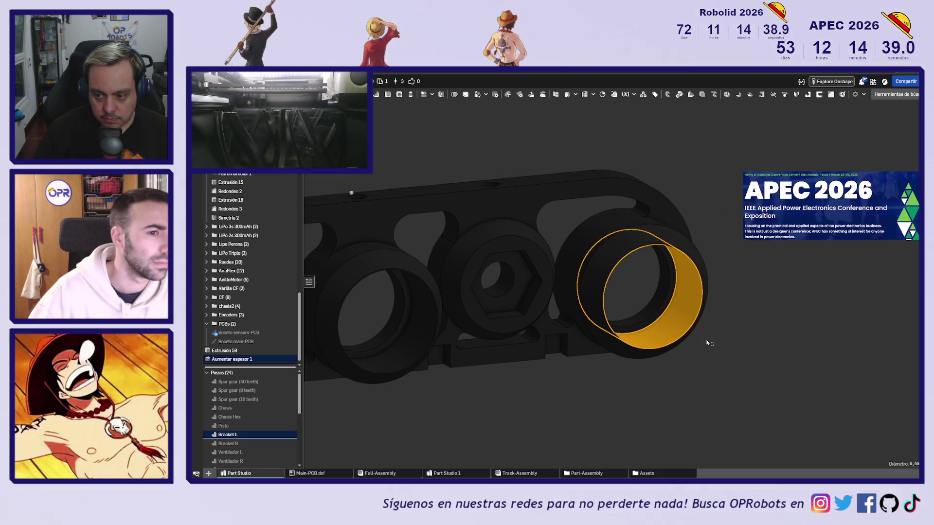
{"action": "scroll", "coordinate": [242, 356], "scroll_direction": "down", "scroll_amount": 1}
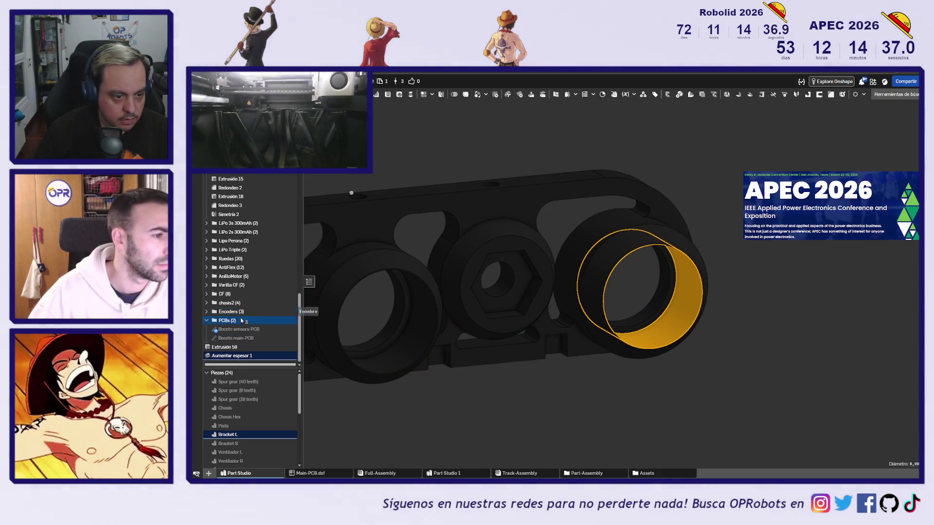
{"action": "left_click", "coordinate": [251, 359]}
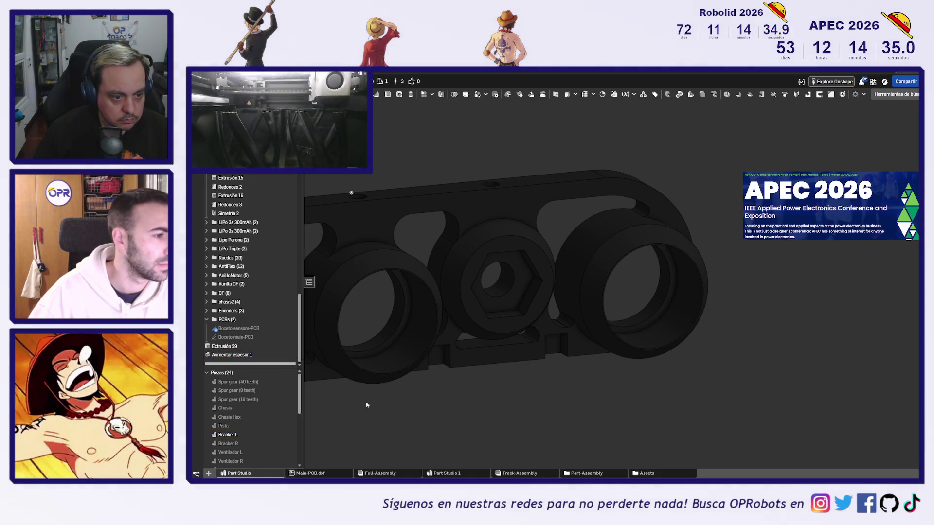
{"action": "left_click", "coordinate": [251, 356]}
{"action": "double_click", "coordinate": [251, 357]}
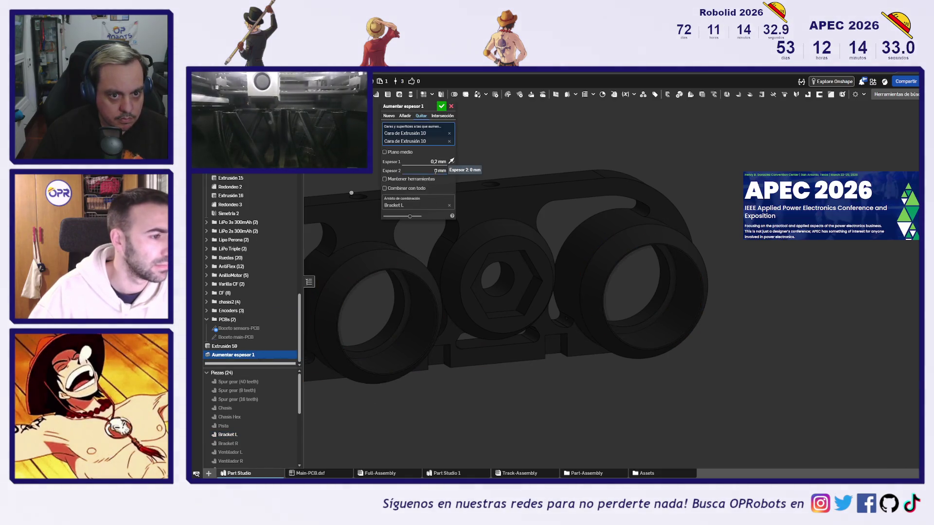
{"action": "double_click", "coordinate": [438, 162]}
{"action": "left_click", "coordinate": [438, 161]}
{"action": "type", "text": "0.1"}
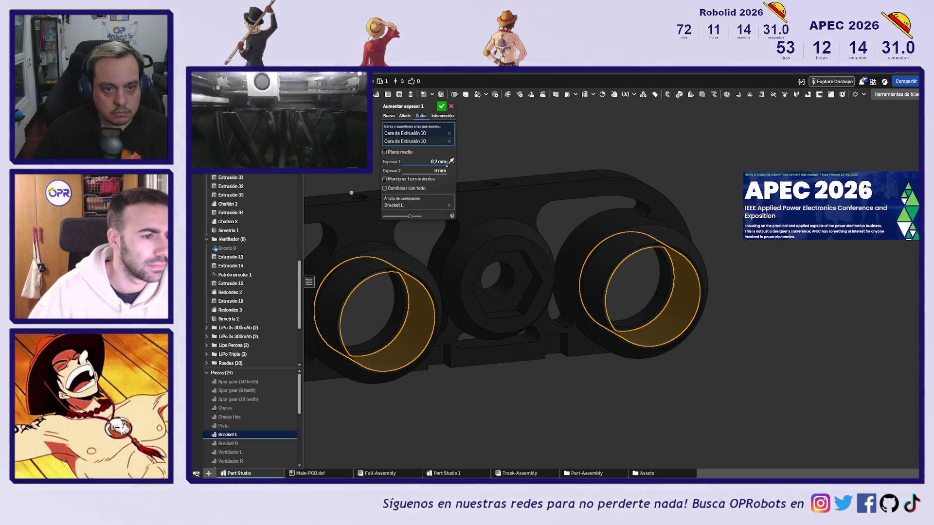
{"action": "left_click", "coordinate": [441, 107]}
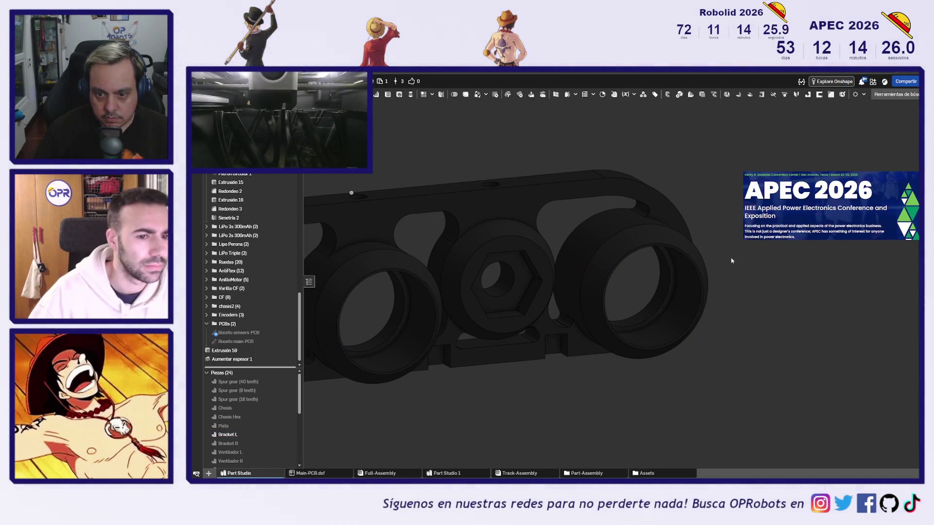
{"action": "left_click", "coordinate": [688, 307]}
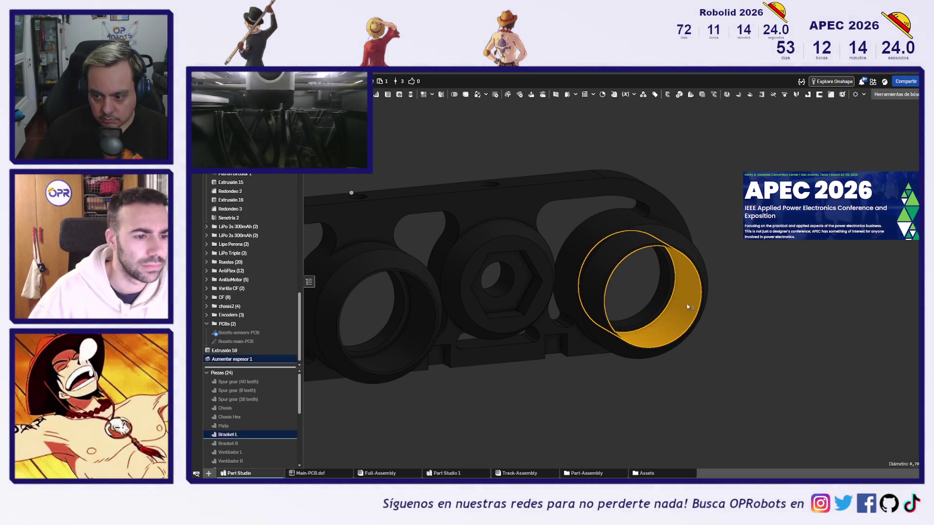
{"action": "left_click", "coordinate": [772, 298]}
{"action": "mouse_move", "coordinate": [772, 302]}
{"action": "right_mouse_down"}
{"action": "mouse_move", "coordinate": [796, 323]}
{"action": "mouse_move", "coordinate": [709, 360]}
{"action": "mouse_move", "coordinate": [567, 361]}
{"action": "right_mouse_up"}
{"action": "middle_click_drag", "start_coordinate": [568, 361], "coordinate": [617, 378]}
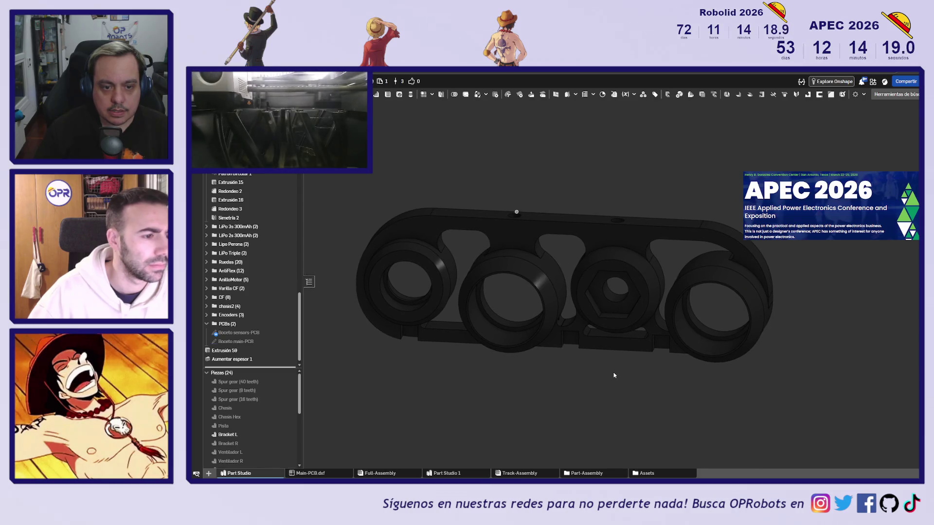
{"action": "right_click_drag", "start_coordinate": [614, 376], "coordinate": [621, 388]}
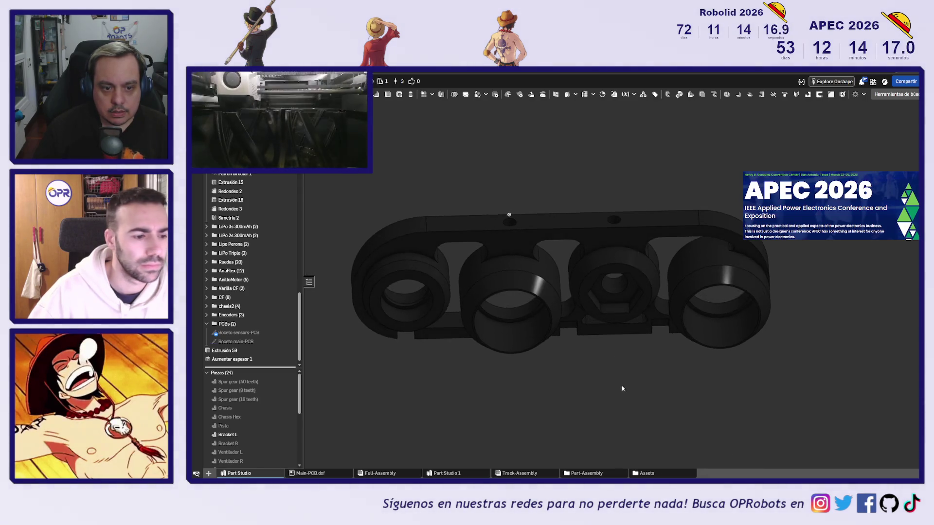
{"action": "left_click", "coordinate": [397, 317]}
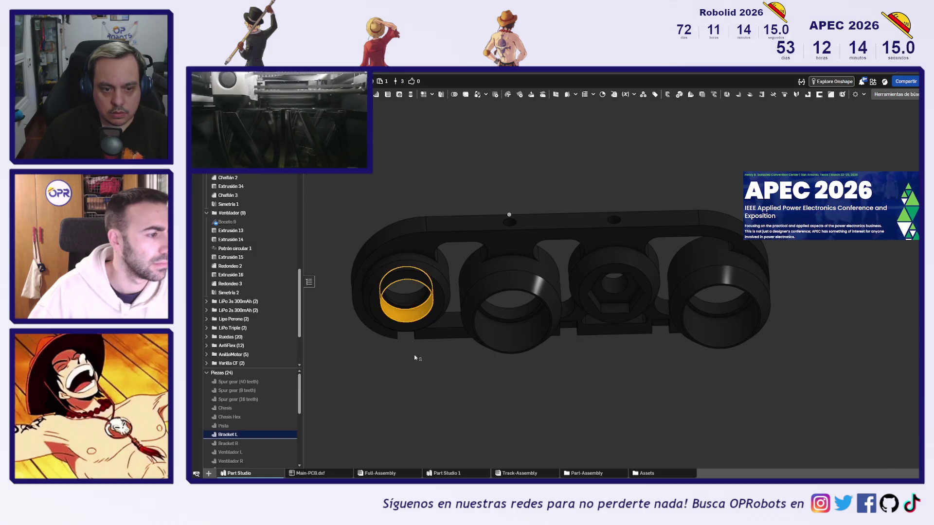
{"action": "middle_click_drag", "start_coordinate": [431, 416], "coordinate": [528, 395]}
{"action": "mouse_move", "coordinate": [462, 384]}
{"action": "right_mouse_down"}
{"action": "mouse_move", "coordinate": [484, 369]}
{"action": "mouse_move", "coordinate": [581, 373]}
{"action": "mouse_move", "coordinate": [766, 342]}
{"action": "mouse_move", "coordinate": [803, 319]}
{"action": "right_mouse_up"}
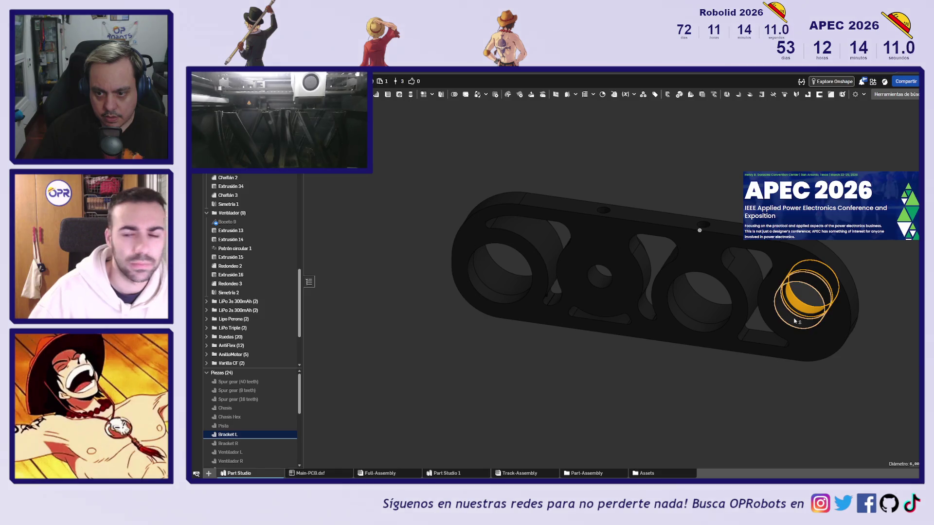
{"action": "left_click", "coordinate": [600, 375]}
{"action": "scroll", "coordinate": [310, 320], "scroll_direction": "down", "scroll_amount": 2}
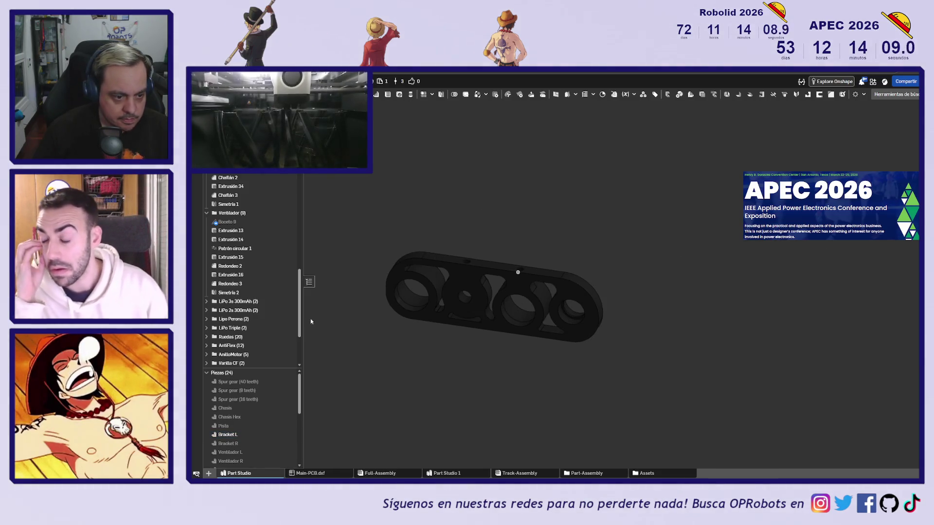
Step: Reopen Aumentar espesor 1 and add the rightmost hole's two Extrusión 32 ring faces
{"action": "scroll", "coordinate": [441, 369], "scroll_direction": "up", "scroll_amount": 5}
{"action": "scroll", "coordinate": [250, 334], "scroll_direction": "down", "scroll_amount": 1}
{"action": "scroll", "coordinate": [251, 334], "scroll_direction": "down", "scroll_amount": 2}
{"action": "double_click", "coordinate": [233, 355]}
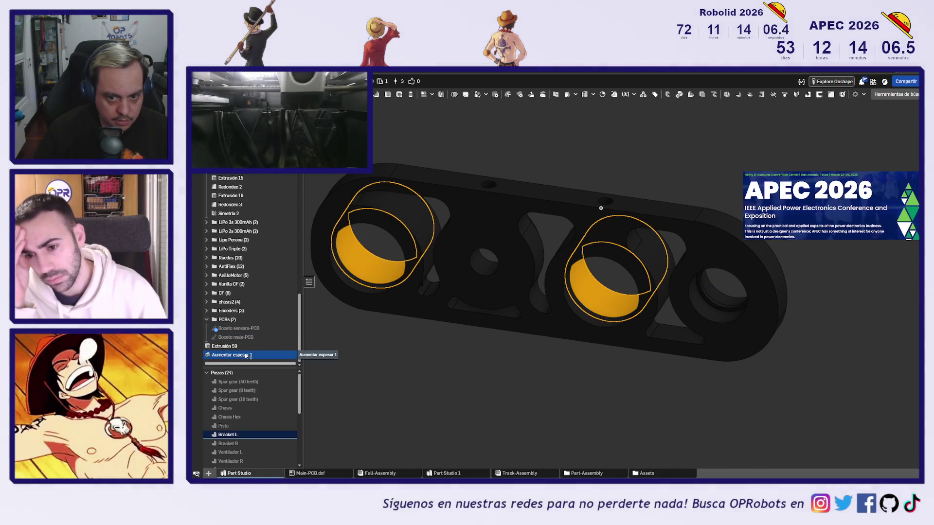
{"action": "left_click", "coordinate": [719, 300]}
{"action": "left_click", "coordinate": [696, 297]}
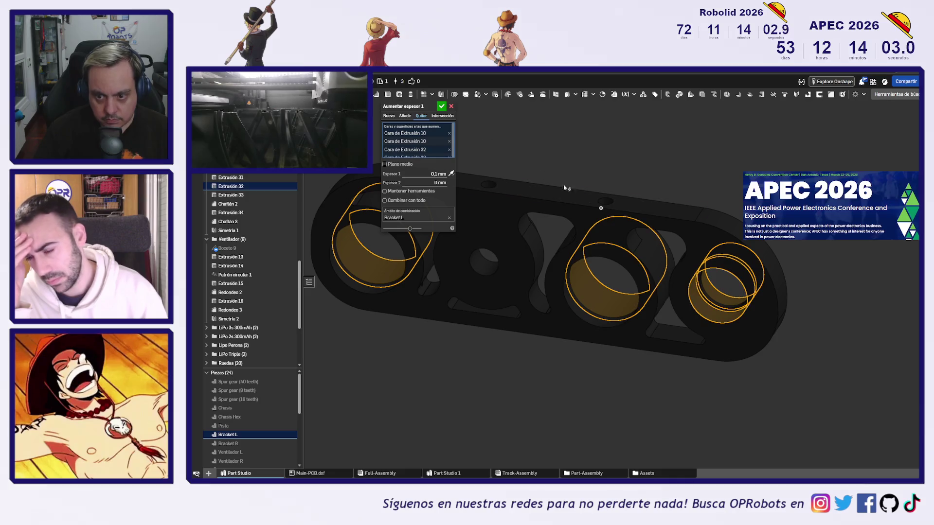
{"action": "left_click", "coordinate": [441, 107]}
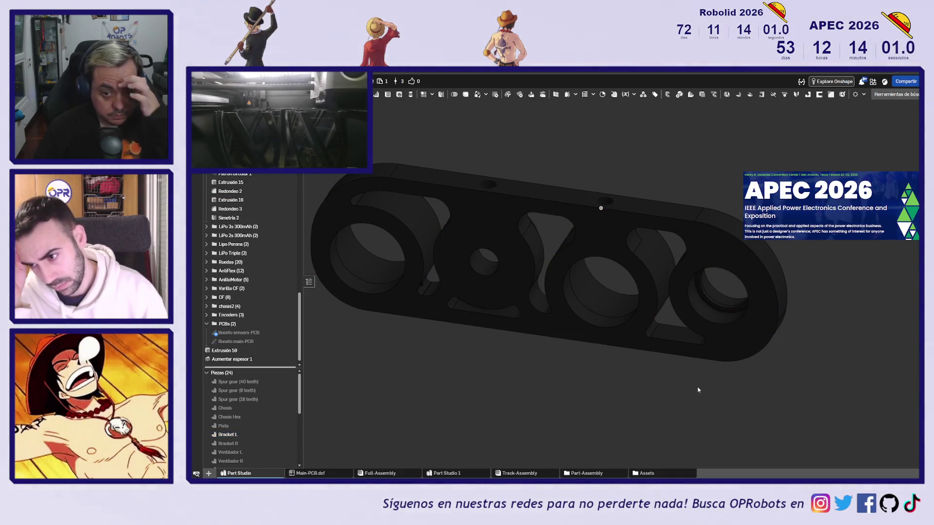
Step: Select the rightmost hole's ring face and start Aumentar espesor 2 from the tool search
{"action": "left_click", "coordinate": [713, 315]}
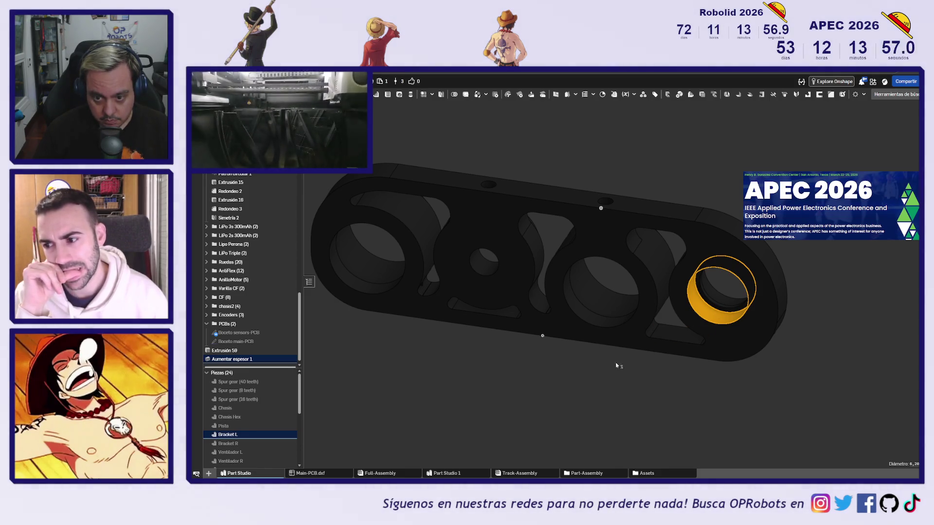
{"action": "left_click", "coordinate": [470, 385]}
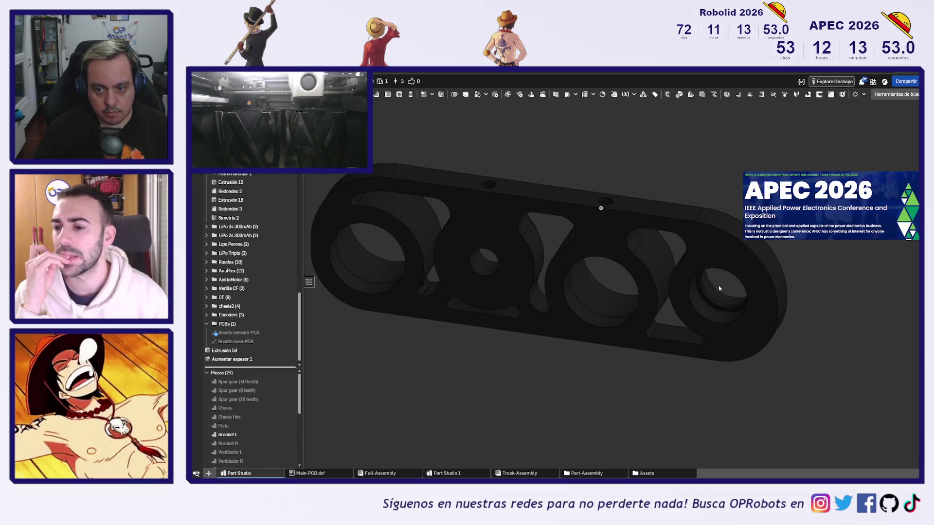
{"action": "left_click", "coordinate": [718, 313]}
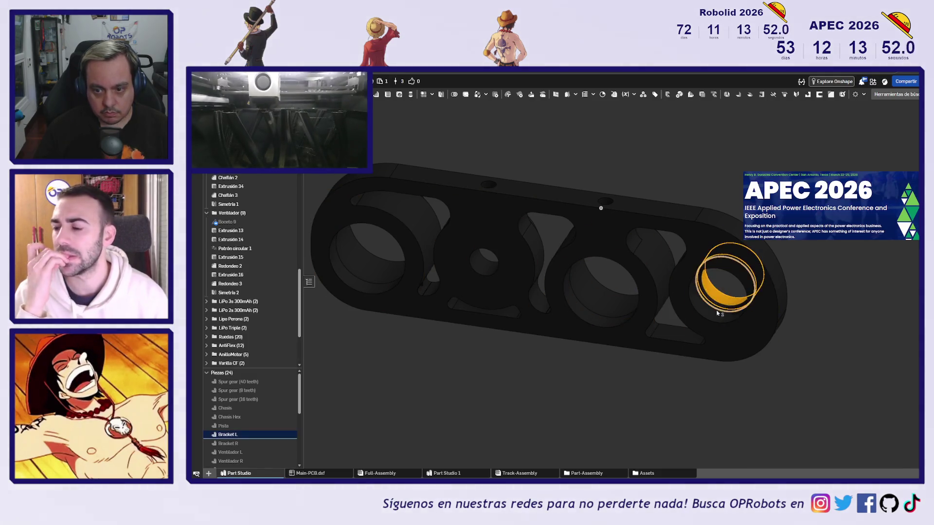
{"action": "left_click", "coordinate": [916, 95]}
{"action": "left_click", "coordinate": [822, 137]}
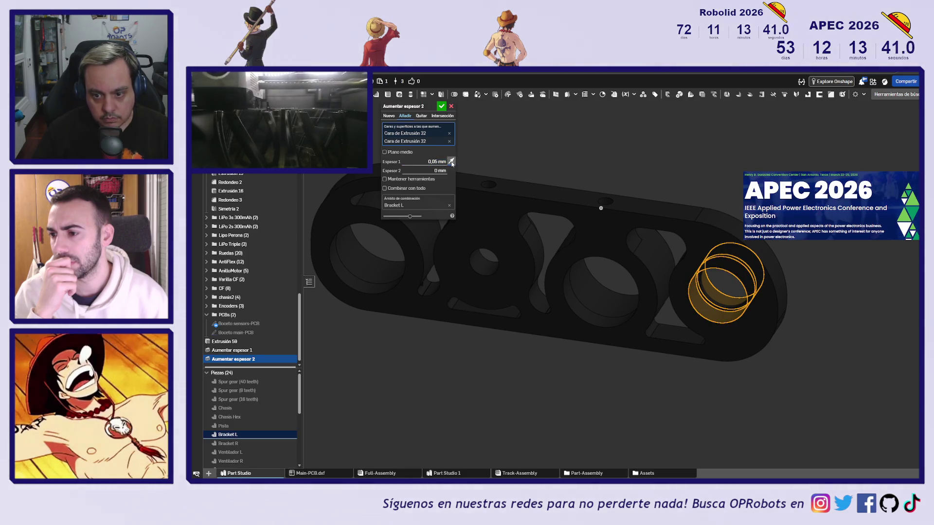
Step: Accept Aumentar espesor 2 at 0,05 mm on the two Extrusión 32 ring faces
{"action": "left_click", "coordinate": [440, 107]}
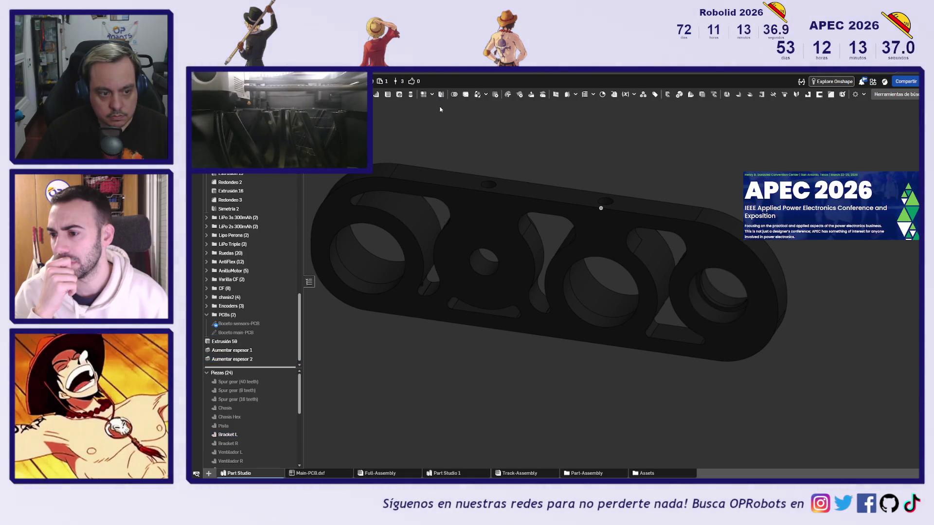
Step: Select the rightmost hole's inner faces to compare their axes, then clear the selection
{"action": "scroll", "coordinate": [724, 329], "scroll_direction": "up", "scroll_amount": 5}
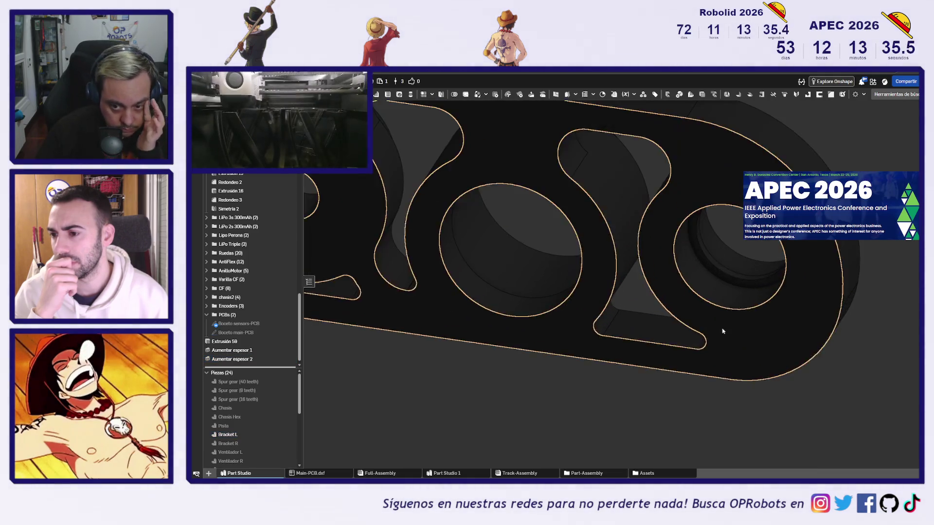
{"action": "left_click", "coordinate": [724, 297]}
{"action": "left_click", "coordinate": [731, 261]}
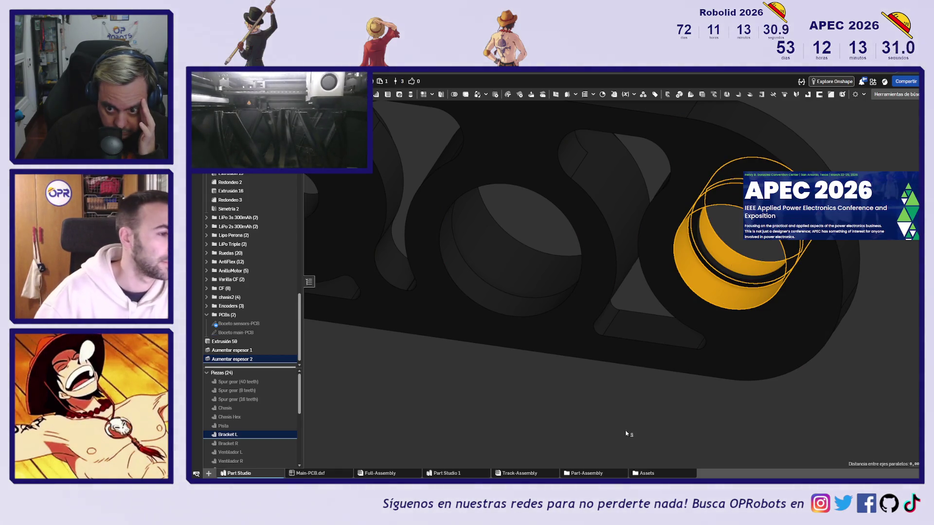
{"action": "left_click", "coordinate": [626, 434]}
{"action": "left_click", "coordinate": [745, 263]}
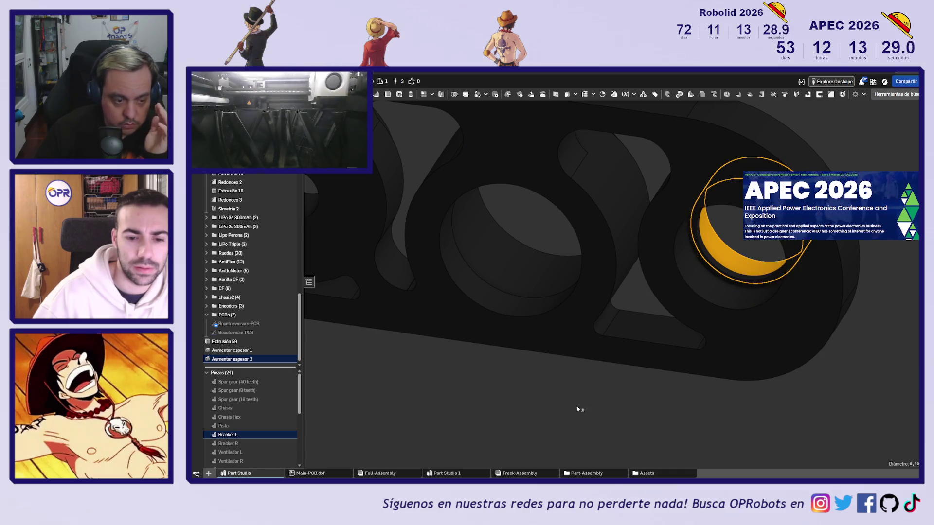
{"action": "left_click", "coordinate": [524, 402]}
Step: View the 3 mm hole face head-on, rotate the part, and scroll the feature tree to its end
{"action": "scroll", "coordinate": [292, 336], "scroll_direction": "down", "scroll_amount": 1}
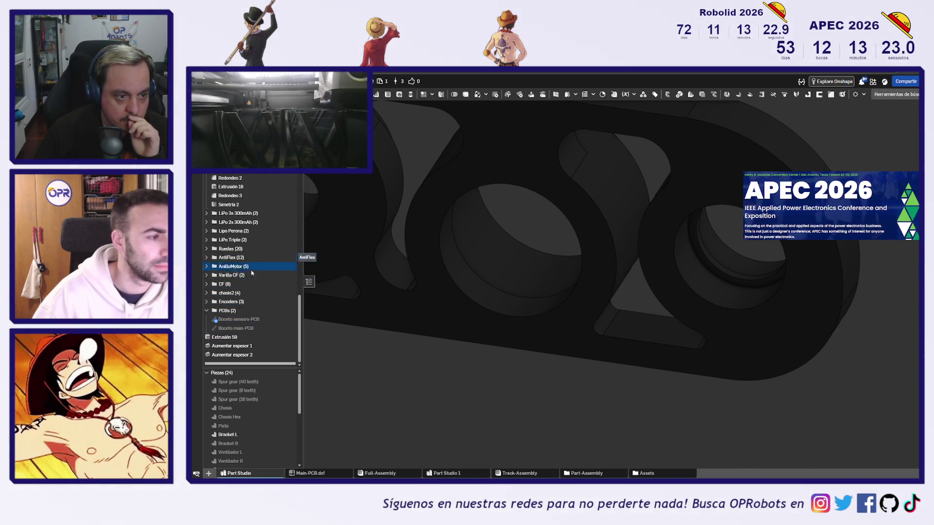
{"action": "scroll", "coordinate": [477, 360], "scroll_direction": "down", "scroll_amount": 3}
{"action": "scroll", "coordinate": [490, 371], "scroll_direction": "down", "scroll_amount": 2}
{"action": "right_click_drag", "start_coordinate": [629, 367], "coordinate": [653, 369]}
{"action": "left_click", "coordinate": [556, 311]}
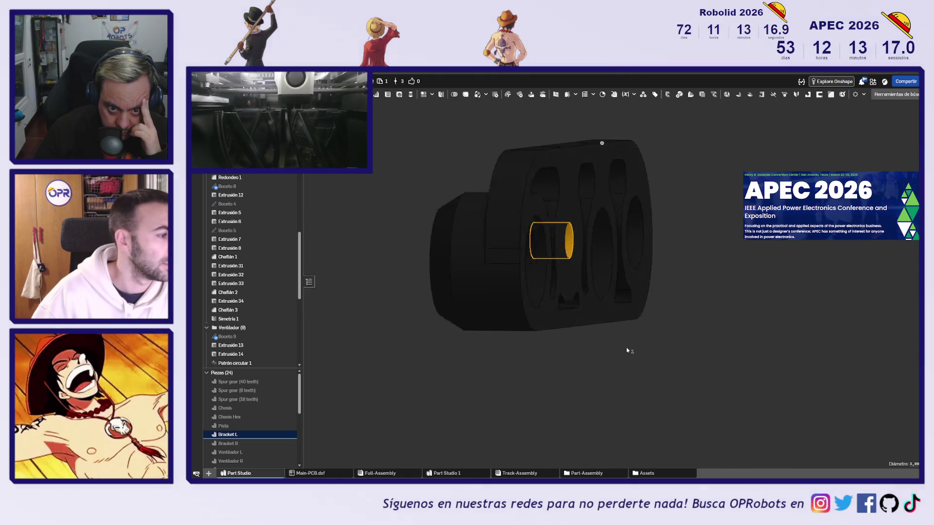
{"action": "key", "text": "n"}
{"action": "right_click_drag", "start_coordinate": [700, 349], "coordinate": [717, 365]}
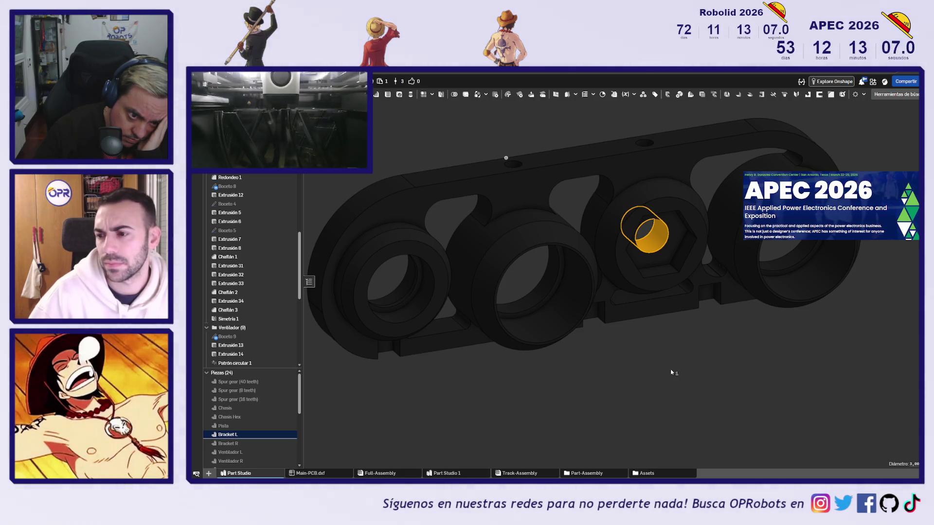
{"action": "mouse_move", "coordinate": [672, 373]}
{"action": "right_mouse_down"}
{"action": "mouse_move", "coordinate": [678, 364]}
{"action": "mouse_move", "coordinate": [661, 357]}
{"action": "mouse_move", "coordinate": [651, 330]}
{"action": "mouse_move", "coordinate": [651, 293]}
{"action": "mouse_move", "coordinate": [667, 355]}
{"action": "mouse_move", "coordinate": [661, 366]}
{"action": "mouse_move", "coordinate": [692, 366]}
{"action": "right_mouse_up"}
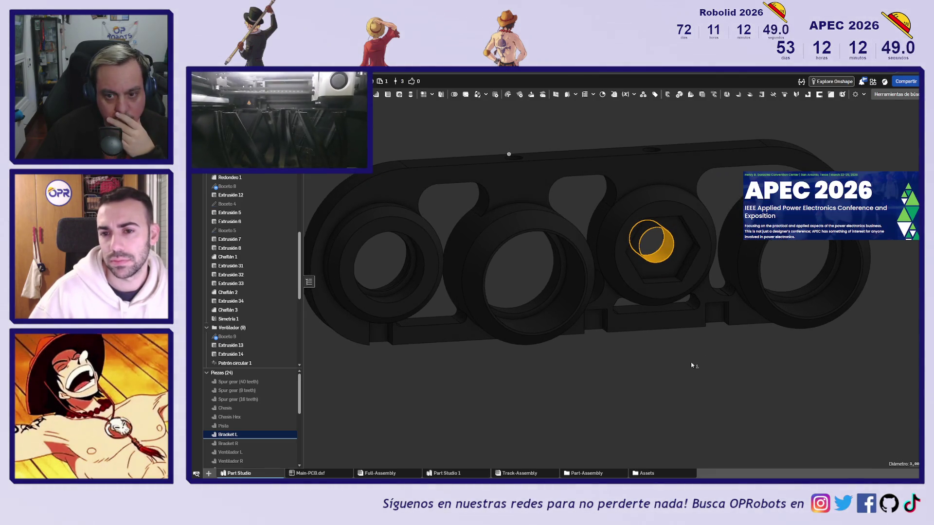
{"action": "scroll", "coordinate": [250, 338], "scroll_direction": "down", "scroll_amount": 10}
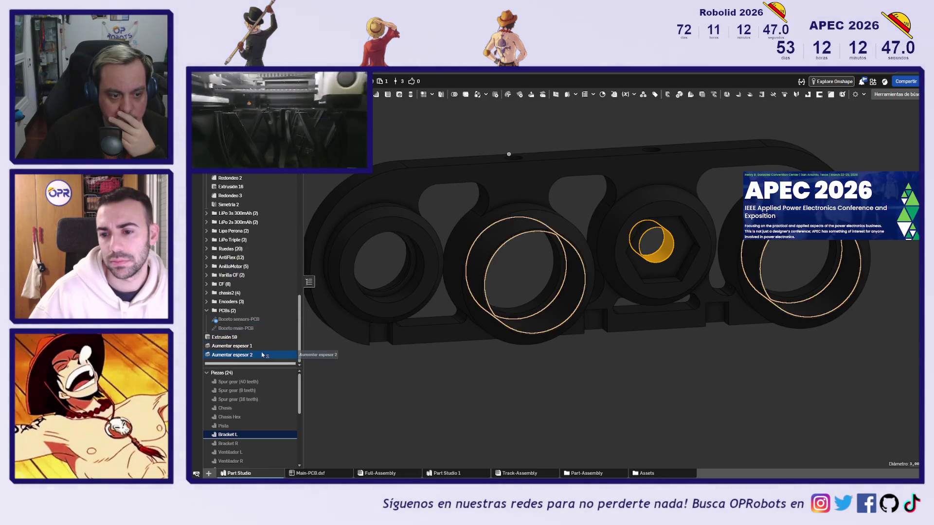
{"action": "double_click", "coordinate": [262, 355]}
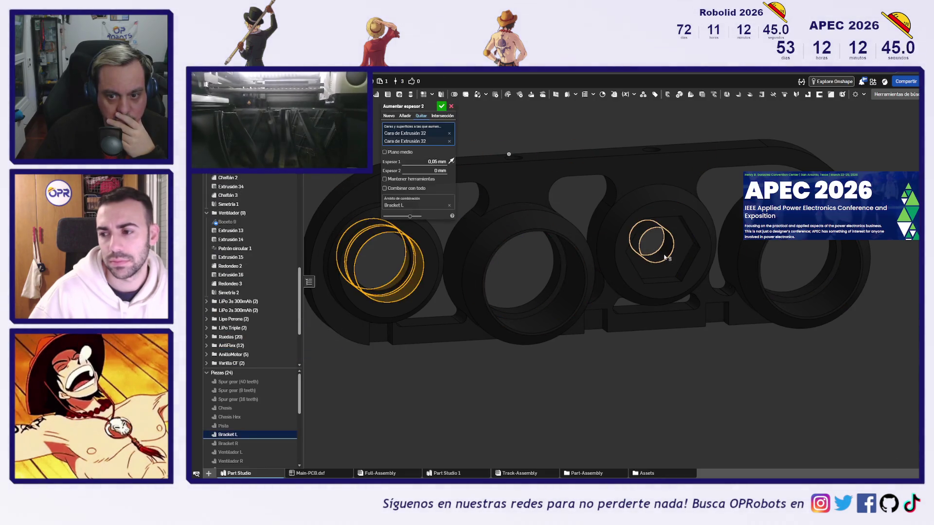
{"action": "left_click", "coordinate": [665, 258]}
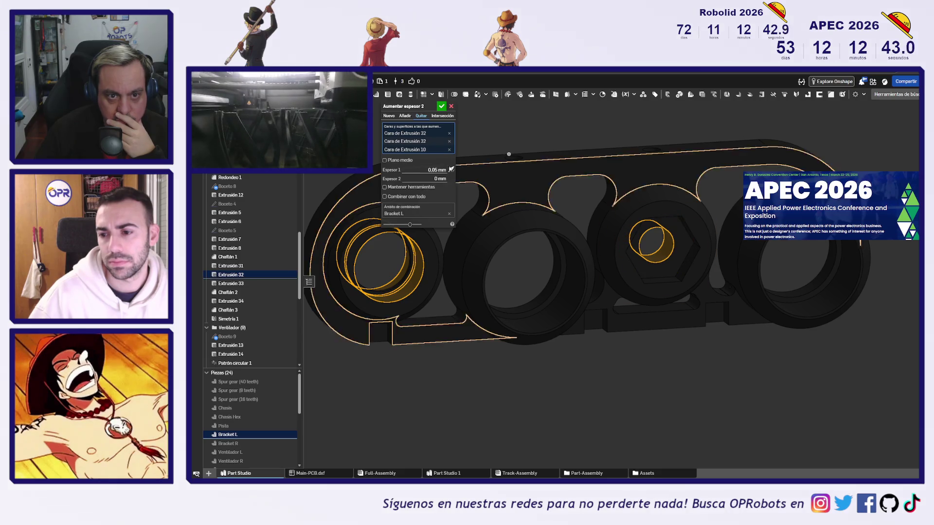
{"action": "key", "text": "Return"}
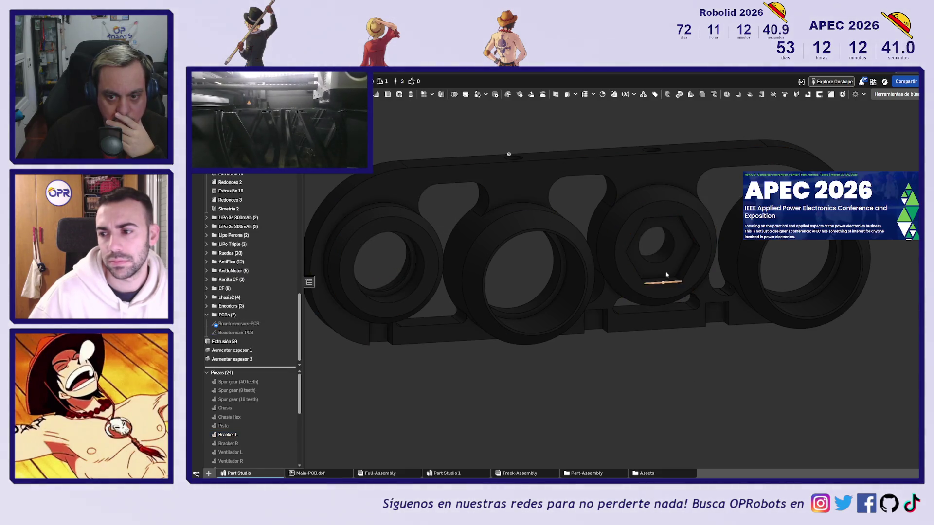
{"action": "left_click", "coordinate": [660, 261]}
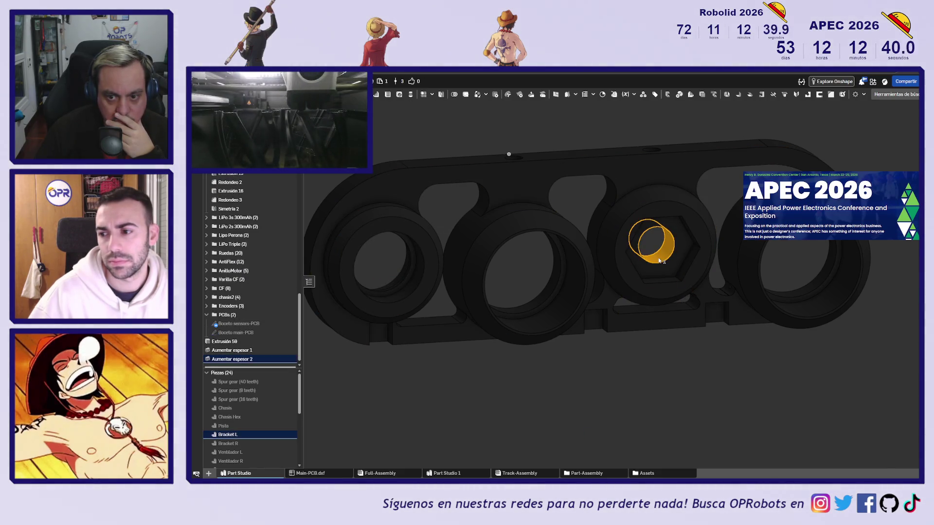
{"action": "left_click", "coordinate": [657, 385]}
{"action": "mouse_move", "coordinate": [659, 392]}
{"action": "right_mouse_down"}
{"action": "mouse_move", "coordinate": [646, 340]}
{"action": "mouse_move", "coordinate": [646, 350]}
{"action": "right_mouse_up"}
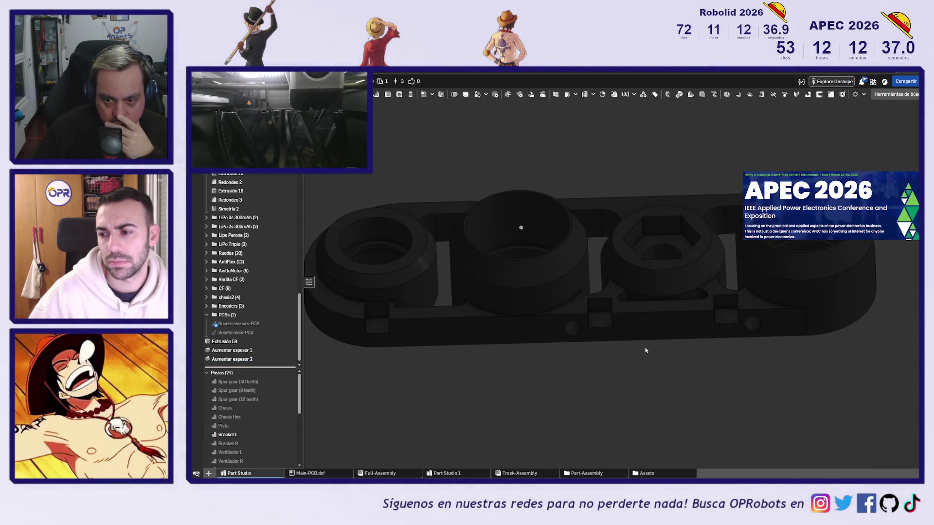
{"action": "scroll", "coordinate": [728, 317], "scroll_direction": "up", "scroll_amount": 5}
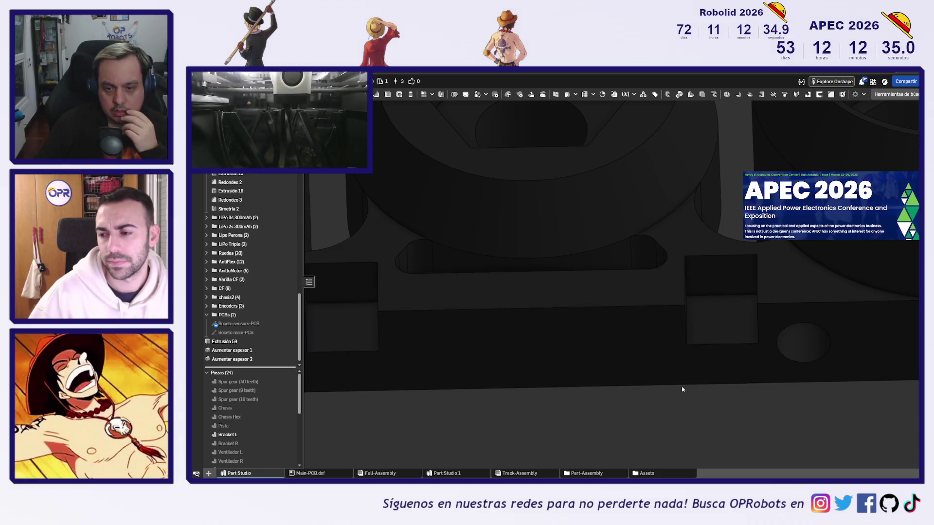
{"action": "scroll", "coordinate": [682, 389], "scroll_direction": "down", "scroll_amount": 5}
{"action": "key", "text": "shift+5"}
{"action": "scroll", "coordinate": [747, 367], "scroll_direction": "up", "scroll_amount": 5}
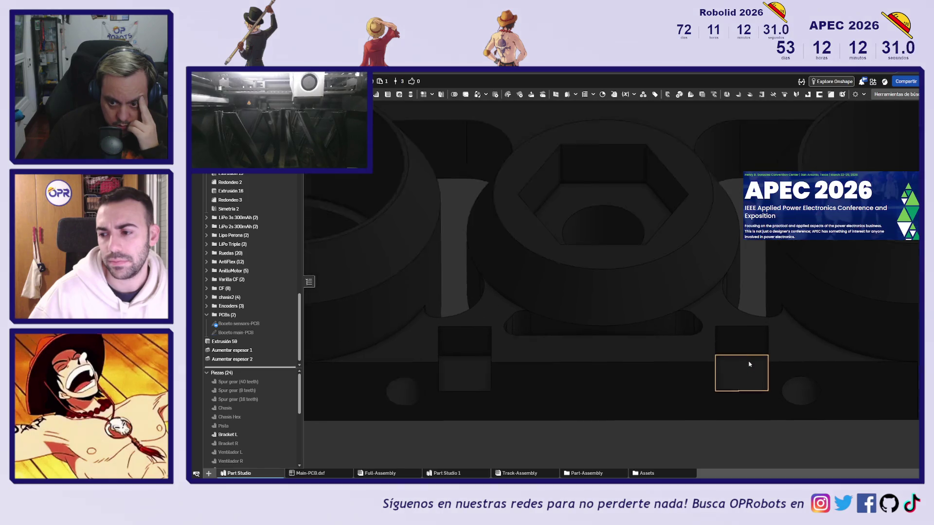
{"action": "scroll", "coordinate": [733, 384], "scroll_direction": "down", "scroll_amount": 5}
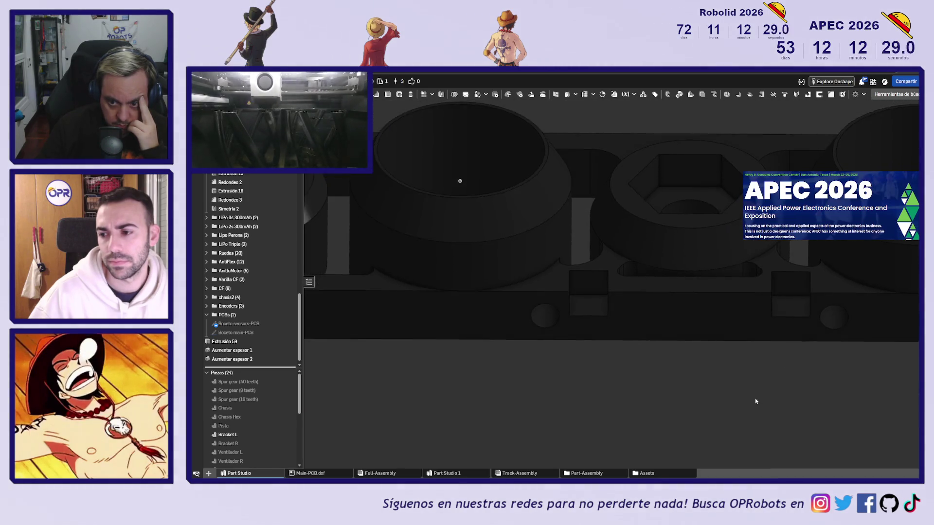
{"action": "right_click_drag", "start_coordinate": [755, 402], "coordinate": [771, 409]}
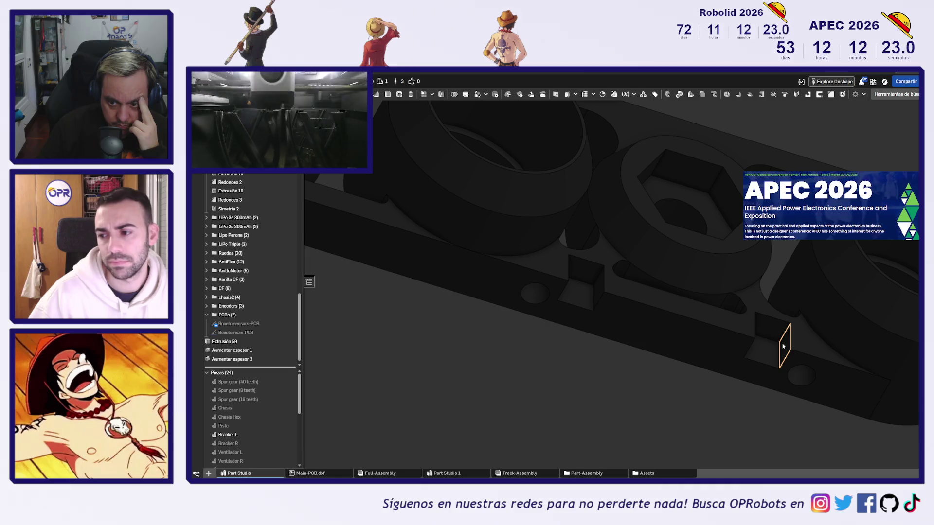
{"action": "left_click", "coordinate": [783, 346]}
{"action": "right_click_drag", "start_coordinate": [781, 346], "coordinate": [724, 346]}
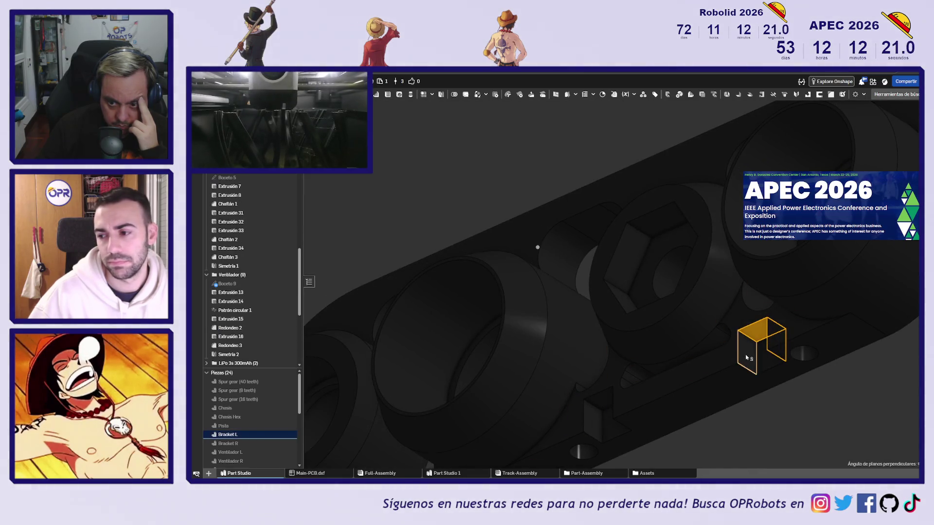
{"action": "left_click", "coordinate": [803, 419]}
{"action": "mouse_move", "coordinate": [803, 419]}
{"action": "right_mouse_down"}
{"action": "mouse_move", "coordinate": [843, 421]}
{"action": "mouse_move", "coordinate": [771, 417]}
{"action": "right_mouse_up"}
{"action": "left_click", "coordinate": [749, 407]}
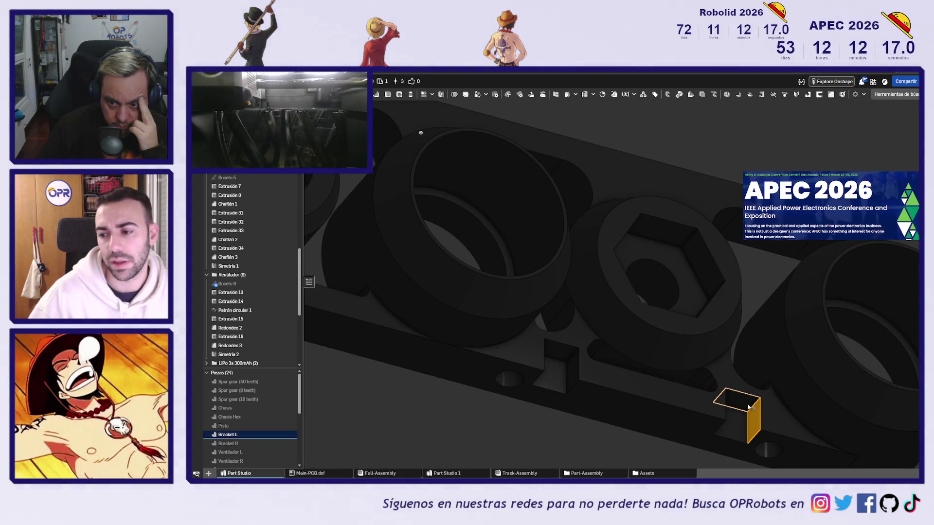
{"action": "scroll", "coordinate": [573, 400], "scroll_direction": "down", "scroll_amount": 5}
{"action": "left_click", "coordinate": [593, 446]}
{"action": "mouse_move", "coordinate": [594, 446]}
{"action": "right_mouse_down"}
{"action": "mouse_move", "coordinate": [628, 394]}
{"action": "mouse_move", "coordinate": [592, 335]}
{"action": "right_mouse_up"}
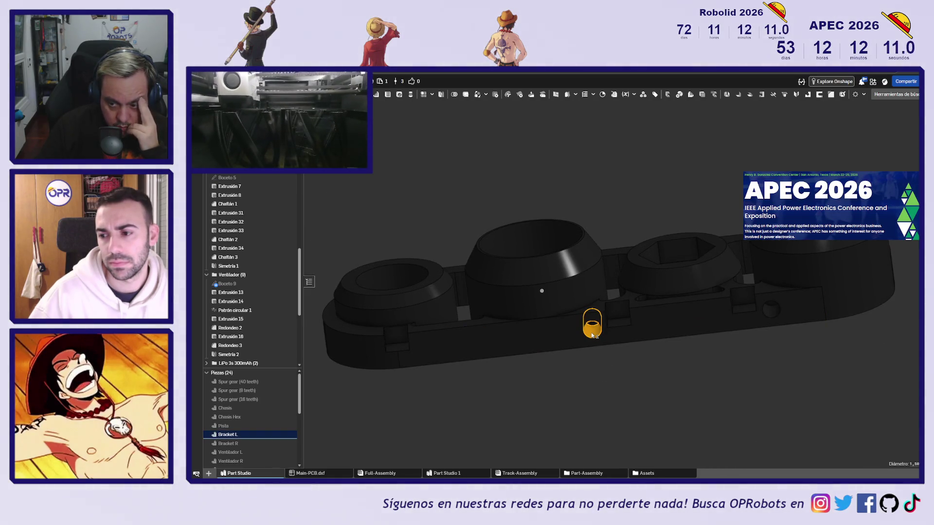
{"action": "left_click", "coordinate": [592, 336]}
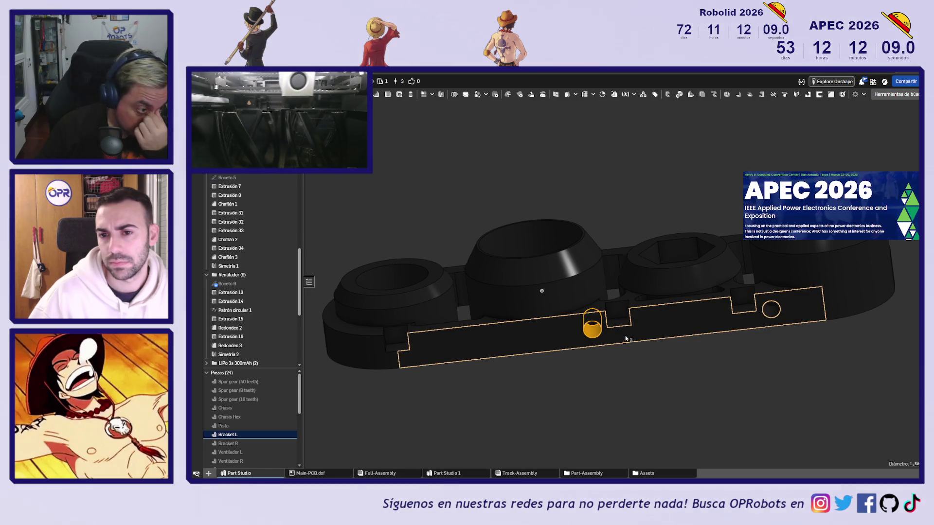
{"action": "mouse_move", "coordinate": [626, 338]}
{"action": "right_mouse_down"}
{"action": "mouse_move", "coordinate": [634, 304]}
{"action": "mouse_move", "coordinate": [627, 262]}
{"action": "mouse_move", "coordinate": [631, 314]}
{"action": "mouse_move", "coordinate": [638, 309]}
{"action": "mouse_move", "coordinate": [658, 372]}
{"action": "mouse_move", "coordinate": [671, 382]}
{"action": "mouse_move", "coordinate": [673, 364]}
{"action": "right_mouse_up"}
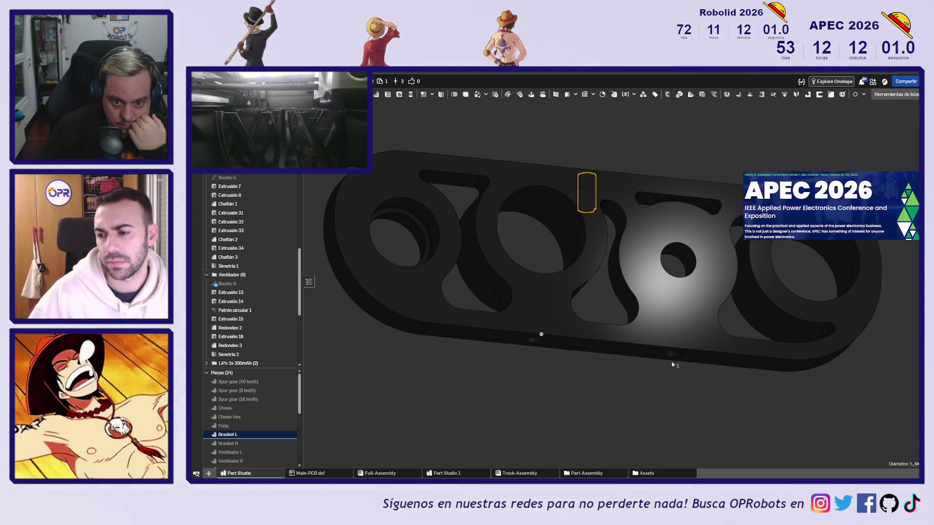
{"action": "left_click", "coordinate": [538, 362]}
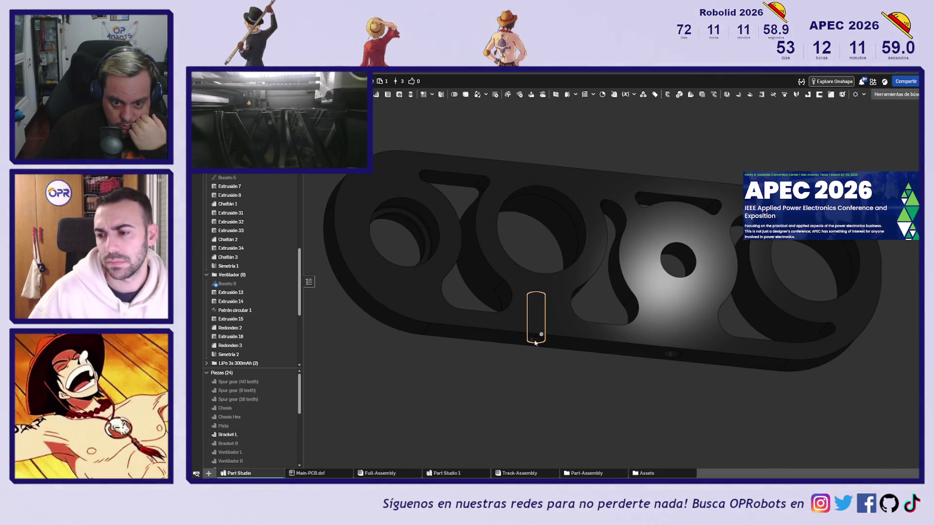
{"action": "left_click", "coordinate": [535, 343]}
{"action": "left_click", "coordinate": [607, 402]}
{"action": "mouse_move", "coordinate": [606, 402]}
{"action": "right_mouse_down"}
{"action": "mouse_move", "coordinate": [625, 384]}
{"action": "mouse_move", "coordinate": [626, 425]}
{"action": "mouse_move", "coordinate": [652, 404]}
{"action": "mouse_move", "coordinate": [600, 408]}
{"action": "right_mouse_up"}
Step: Select Aumentar espesor 1 and 2 and drag them above Simetría 2 in the feature tree
{"action": "scroll", "coordinate": [598, 409], "scroll_direction": "down", "scroll_amount": 2}
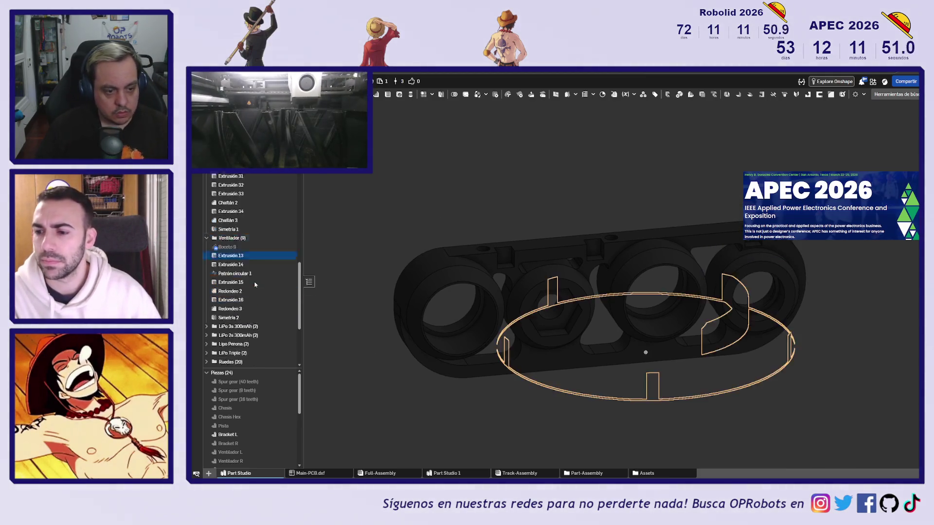
{"action": "scroll", "coordinate": [287, 273], "scroll_direction": "down", "scroll_amount": 5}
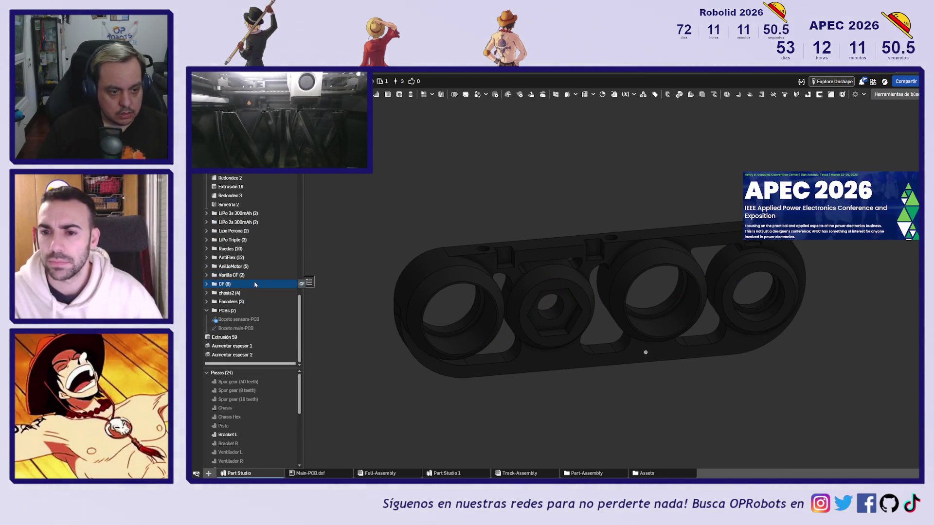
{"action": "left_click", "coordinate": [253, 346]}
{"action": "left_click", "coordinate": [233, 355], "text": "shift"}
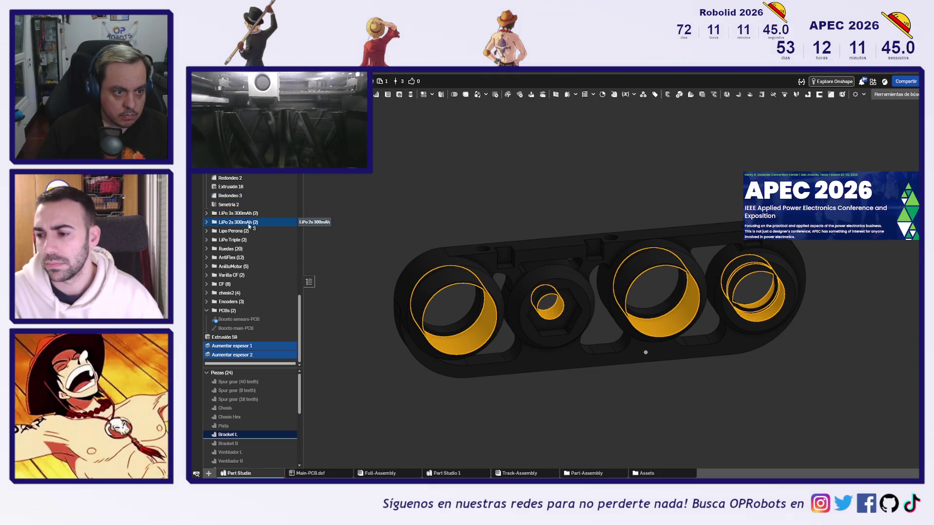
{"action": "scroll", "coordinate": [261, 227], "scroll_direction": "up", "scroll_amount": 4}
{"action": "scroll", "coordinate": [260, 227], "scroll_direction": "up", "scroll_amount": 5}
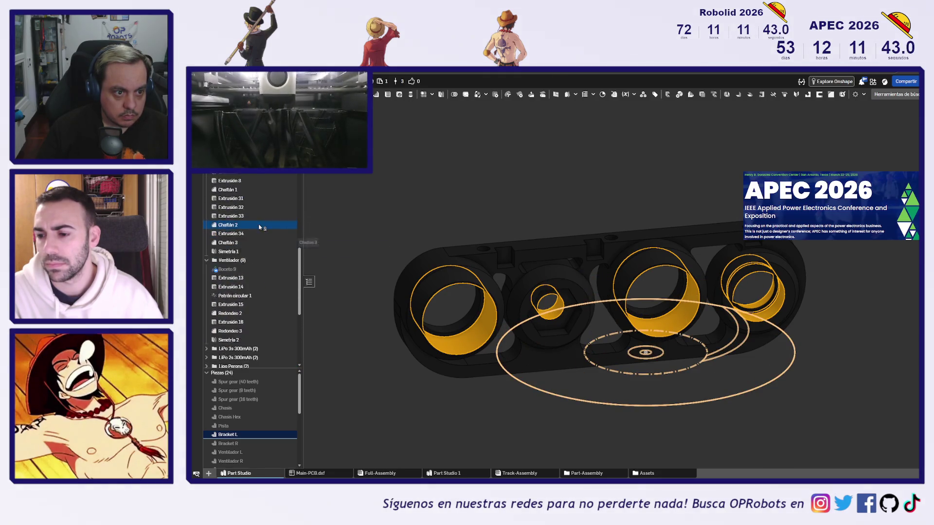
{"action": "scroll", "coordinate": [260, 227], "scroll_direction": "up", "scroll_amount": 1}
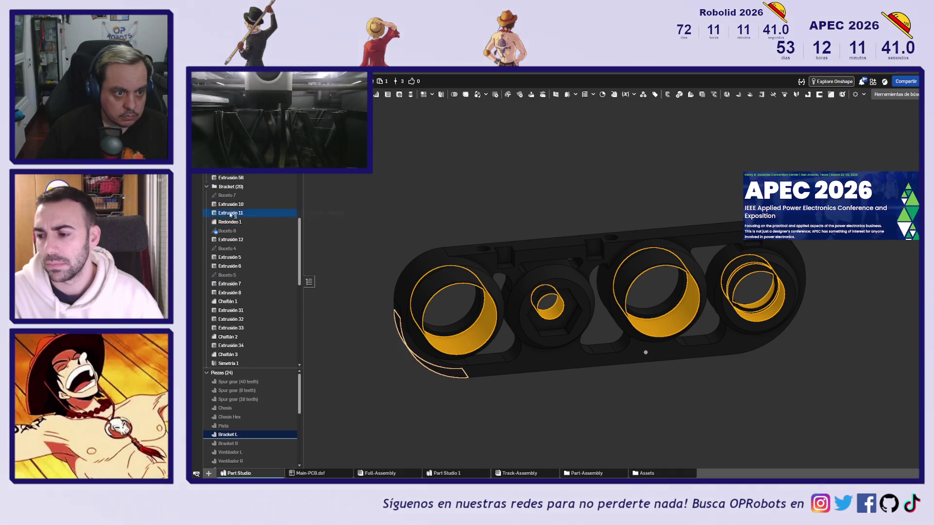
{"action": "scroll", "coordinate": [258, 219], "scroll_direction": "down", "scroll_amount": 6}
{"action": "scroll", "coordinate": [264, 342], "scroll_direction": "down", "scroll_amount": 2}
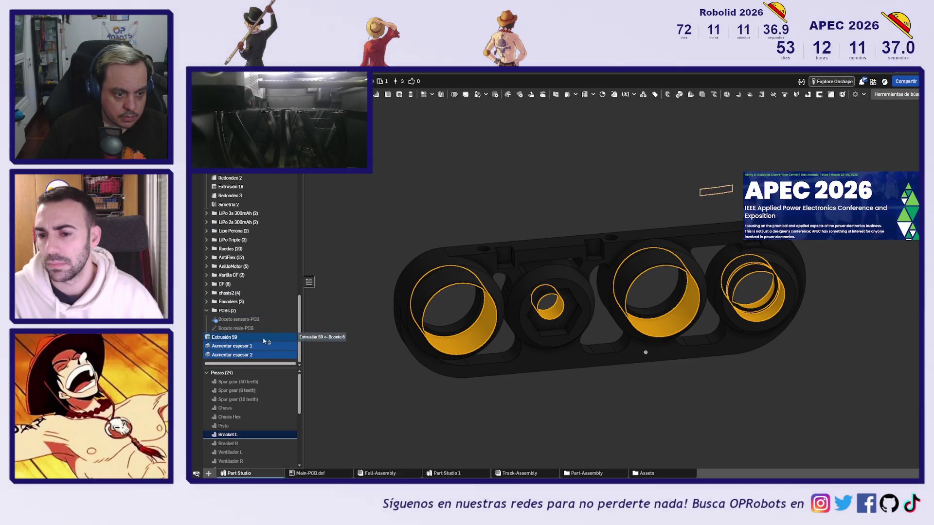
{"action": "mouse_move", "coordinate": [238, 348]}
{"action": "left_mouse_down"}
{"action": "mouse_move", "coordinate": [267, 340]}
{"action": "mouse_move", "coordinate": [270, 278]}
{"action": "left_mouse_up"}
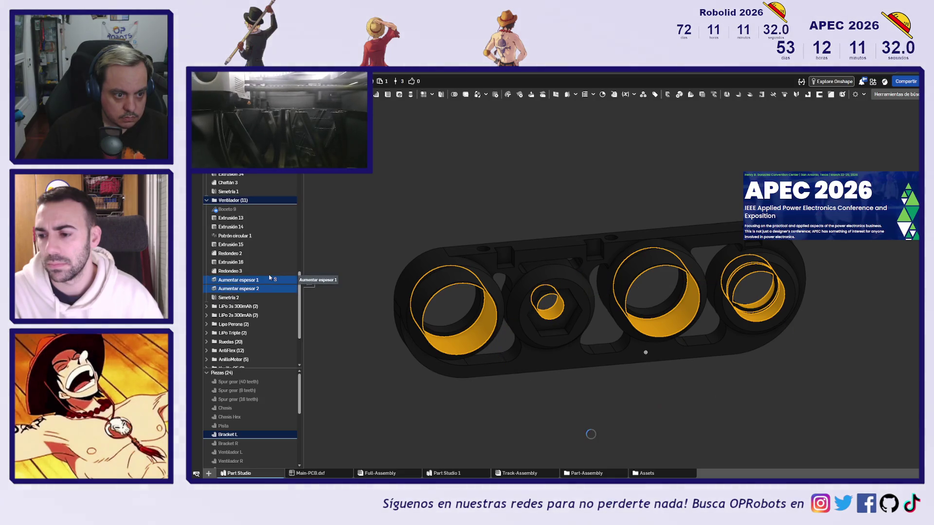
{"action": "left_click", "coordinate": [342, 345]}
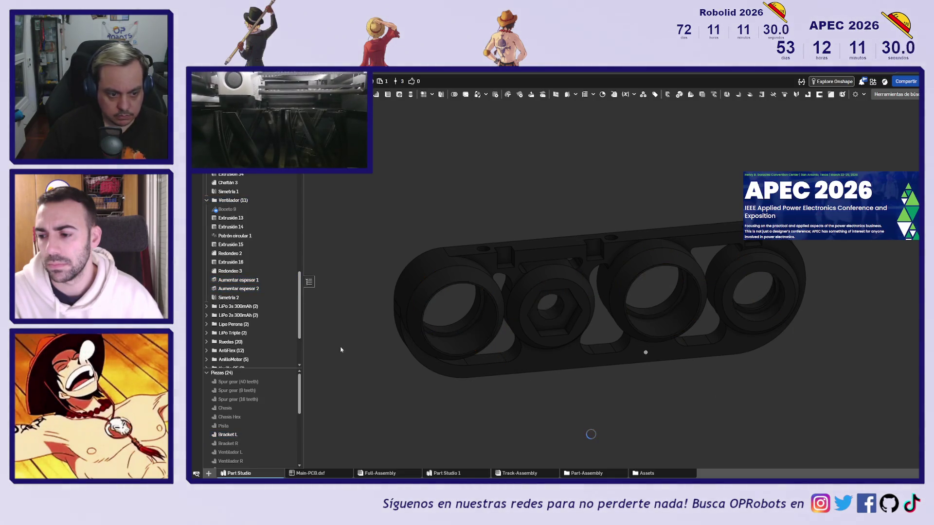
{"action": "left_click", "coordinate": [291, 443]}
{"action": "left_click", "coordinate": [291, 434]}
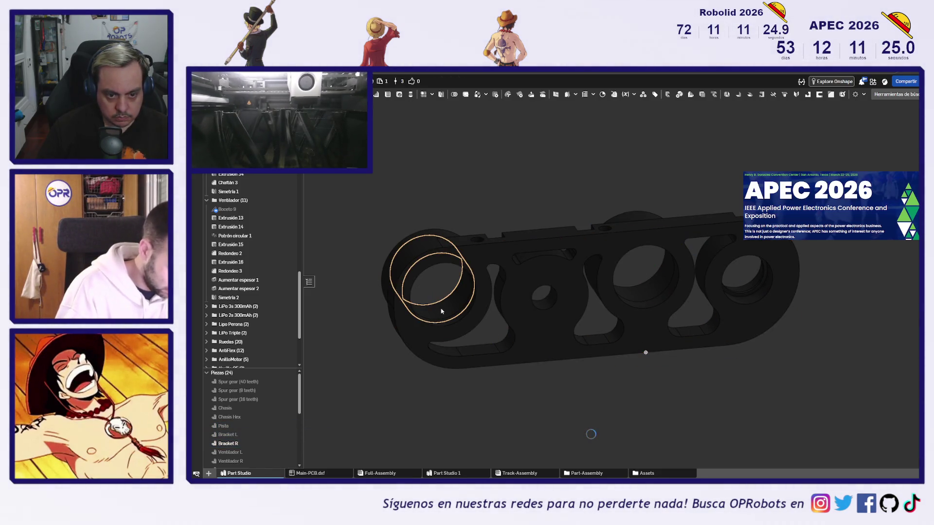
{"action": "left_click", "coordinate": [442, 308]}
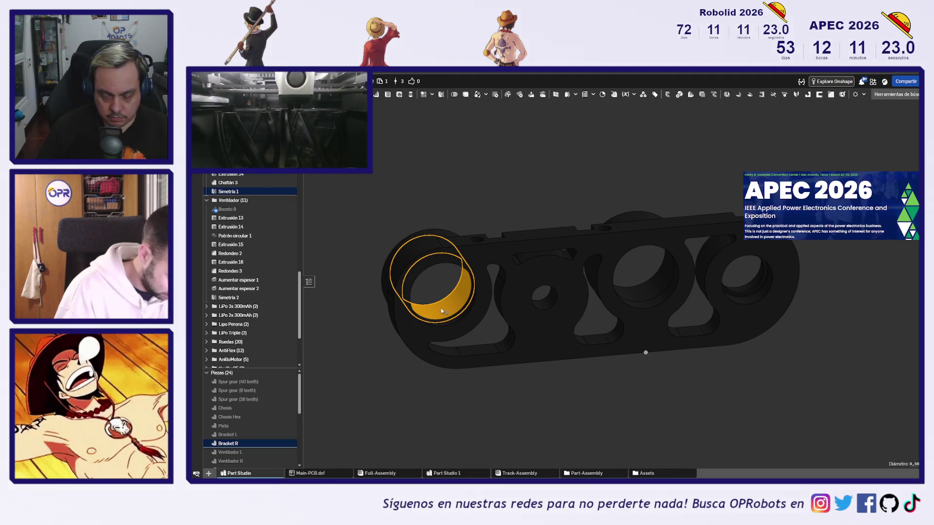
{"action": "left_click", "coordinate": [375, 410]}
{"action": "mouse_move", "coordinate": [375, 410]}
{"action": "right_mouse_down"}
{"action": "mouse_move", "coordinate": [471, 412]}
{"action": "mouse_move", "coordinate": [691, 370]}
{"action": "right_mouse_up"}
{"action": "left_click", "coordinate": [691, 369]}
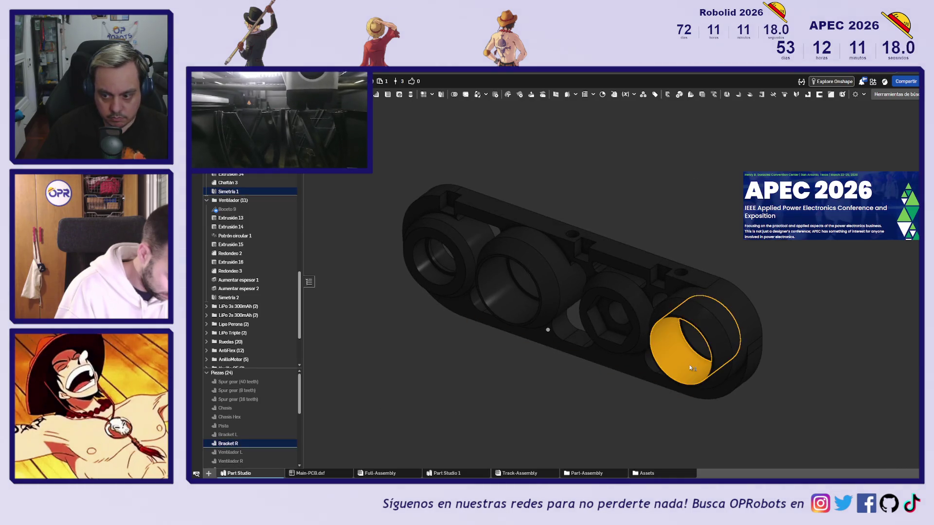
{"action": "left_click", "coordinate": [532, 410]}
{"action": "middle_click_drag", "start_coordinate": [531, 407], "coordinate": [524, 392]}
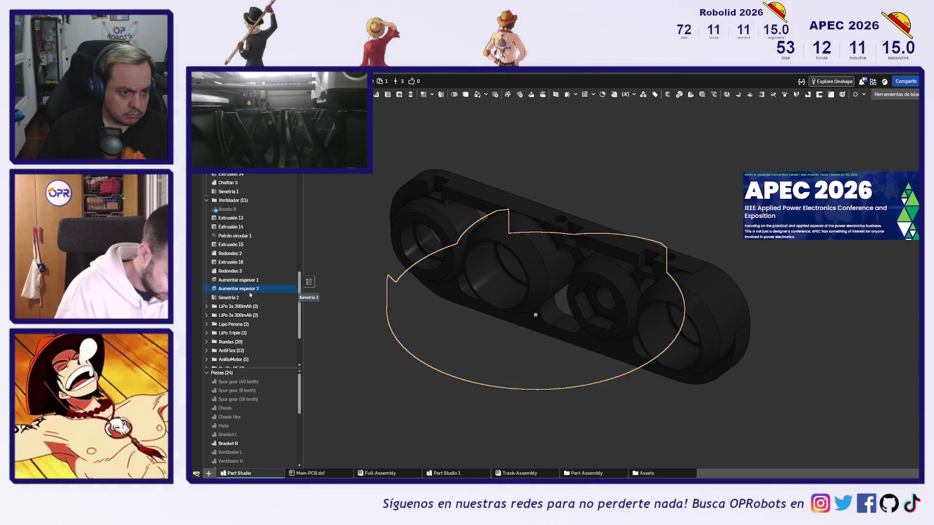
{"action": "left_click", "coordinate": [291, 434]}
{"action": "left_click", "coordinate": [290, 444]}
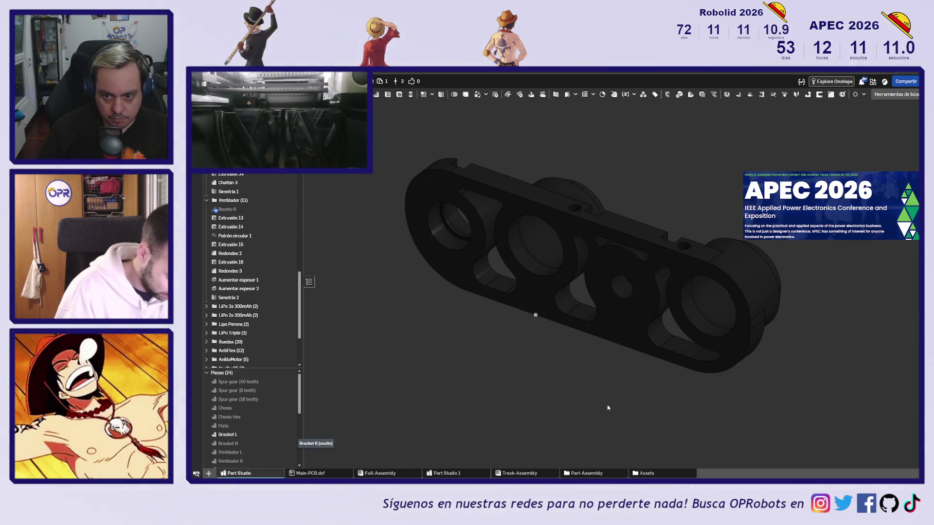
{"action": "left_click", "coordinate": [720, 310]}
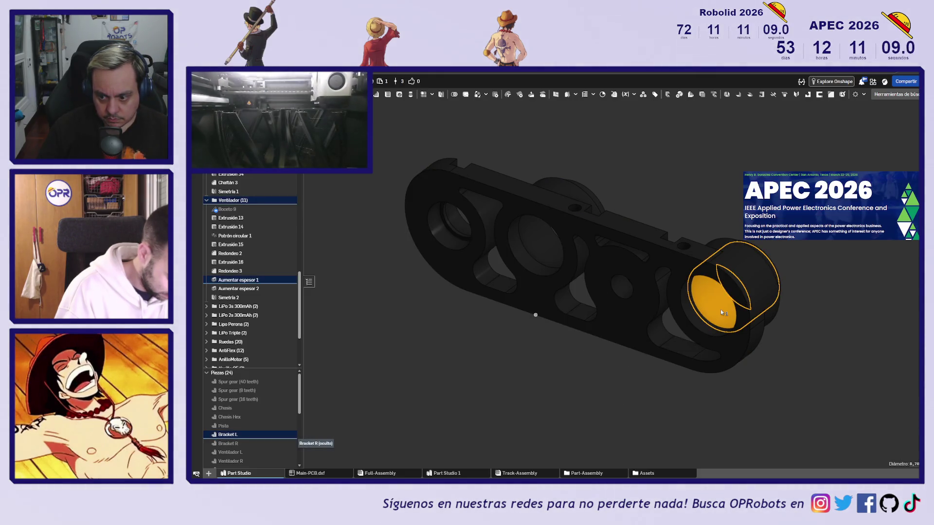
Step: Check the middle hole's inner-face diameter, then clear the selection
{"action": "left_click", "coordinate": [522, 389]}
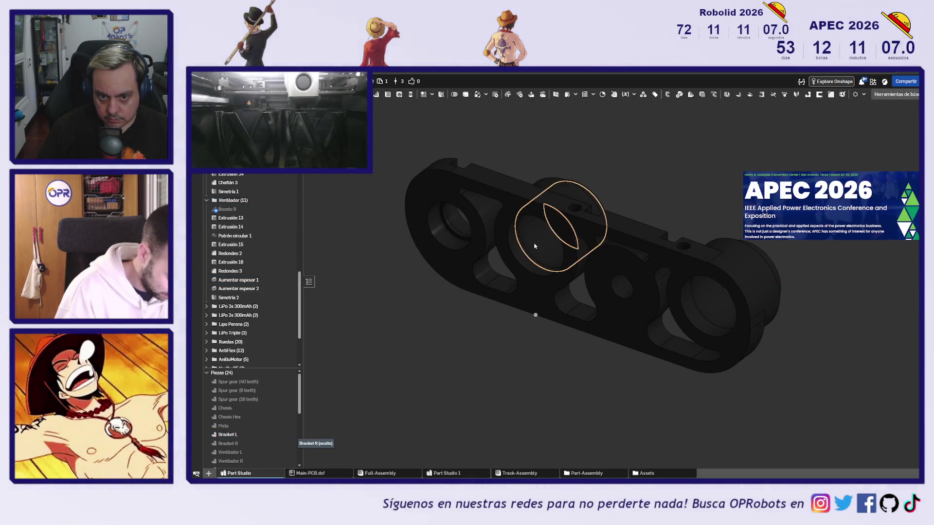
{"action": "left_click", "coordinate": [535, 245]}
{"action": "left_click", "coordinate": [417, 347]}
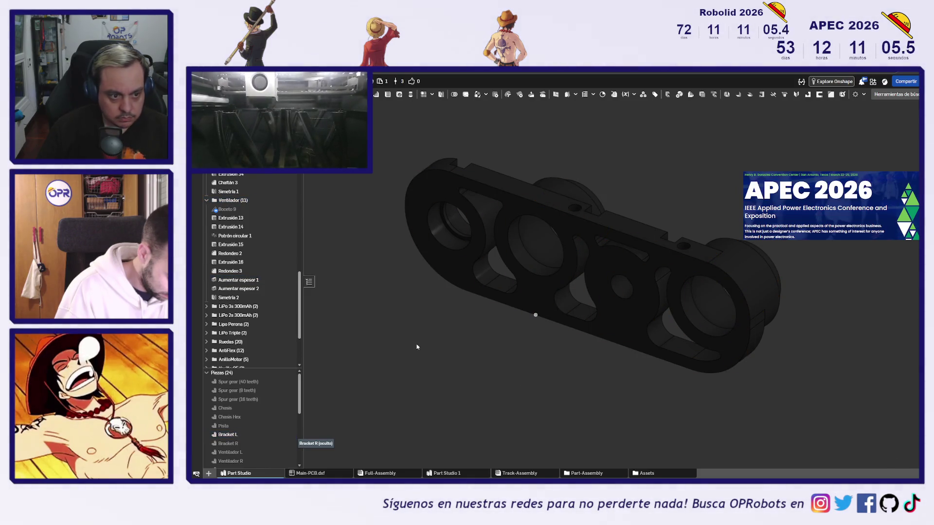
Step: Drag Aumentar espesor 1 and 2 to just below Chaflán 3, outside the Ventilador folder
{"action": "left_click", "coordinate": [260, 289]}
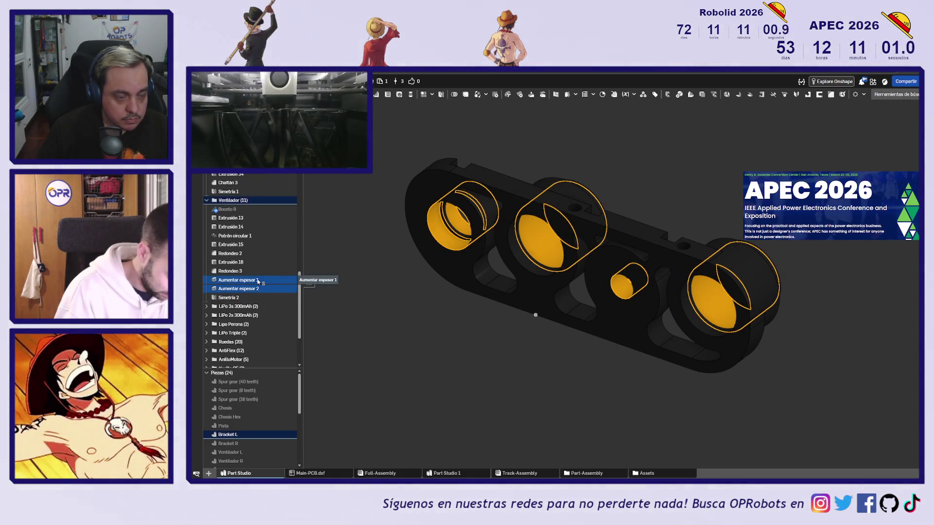
{"action": "scroll", "coordinate": [260, 277], "scroll_direction": "up", "scroll_amount": 2}
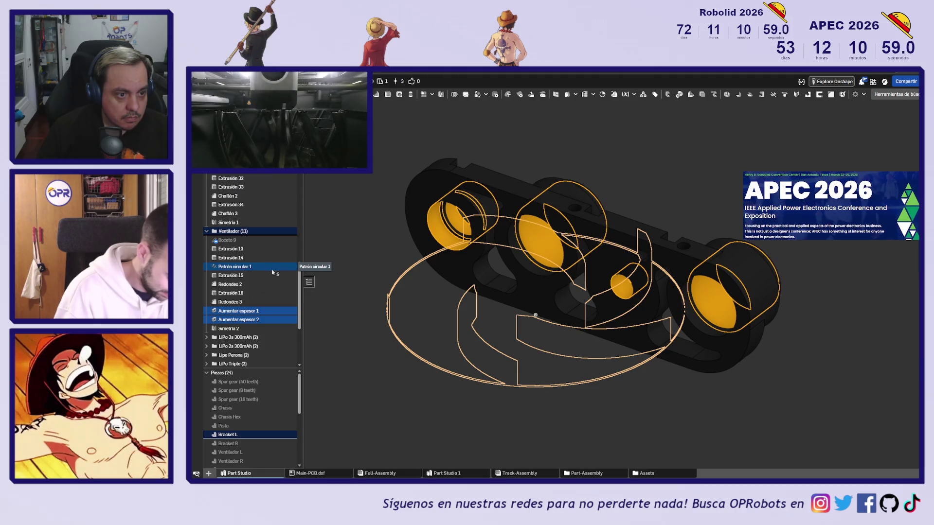
{"action": "scroll", "coordinate": [273, 273], "scroll_direction": "up", "scroll_amount": 10}
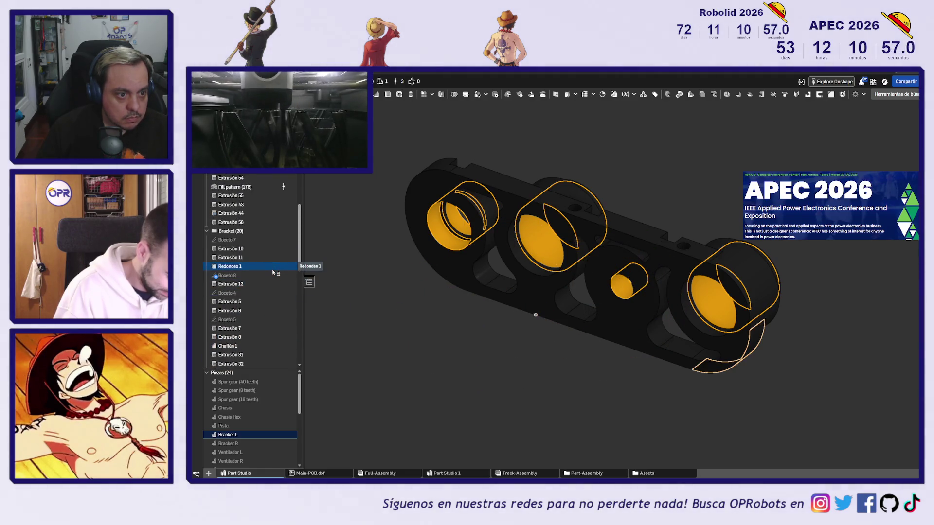
{"action": "scroll", "coordinate": [273, 273], "scroll_direction": "down", "scroll_amount": 10}
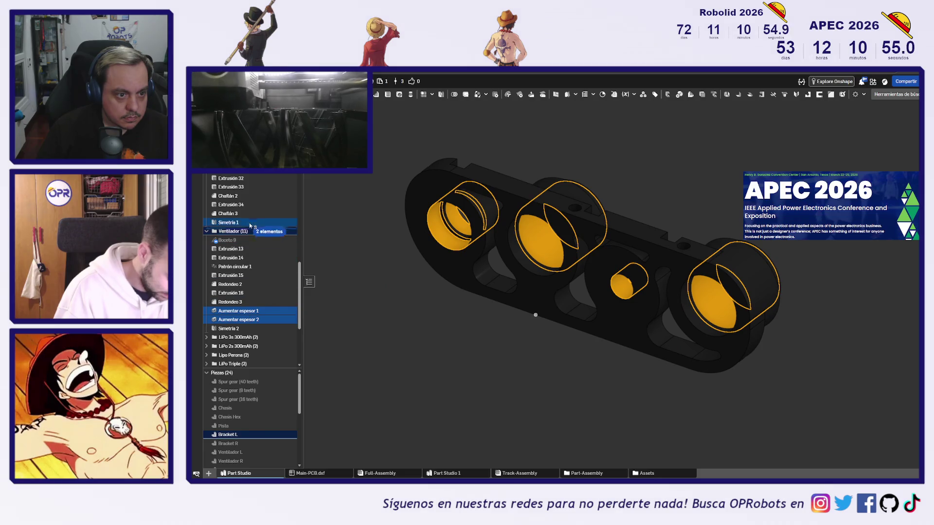
{"action": "left_click_drag", "start_coordinate": [250, 220], "coordinate": [251, 218]}
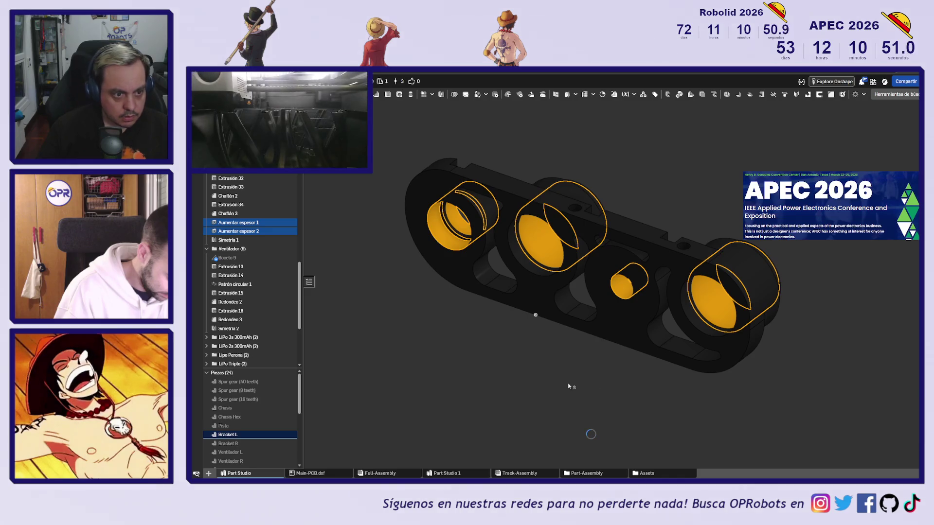
{"action": "left_click", "coordinate": [606, 387]}
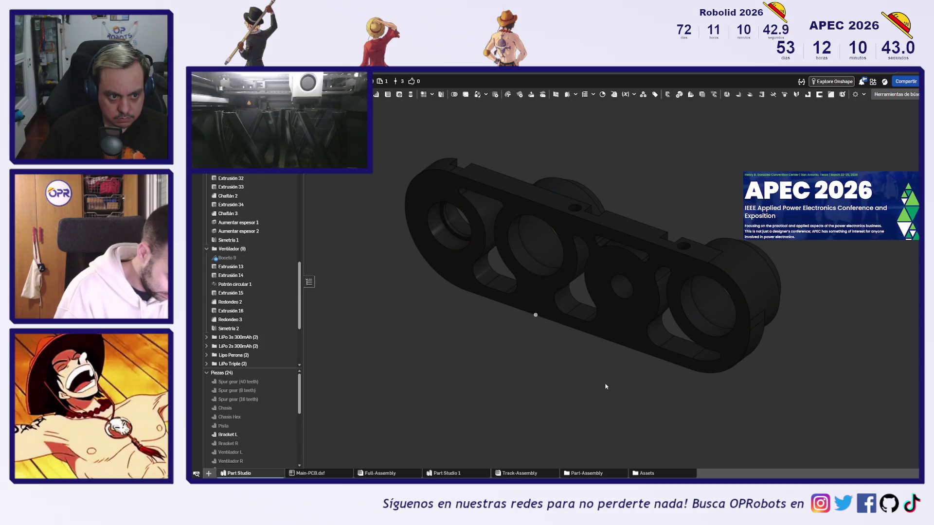
Step: Hide Bracket L and show Bracket R in the Part Studio, briefly selecting a face
{"action": "left_click", "coordinate": [290, 434]}
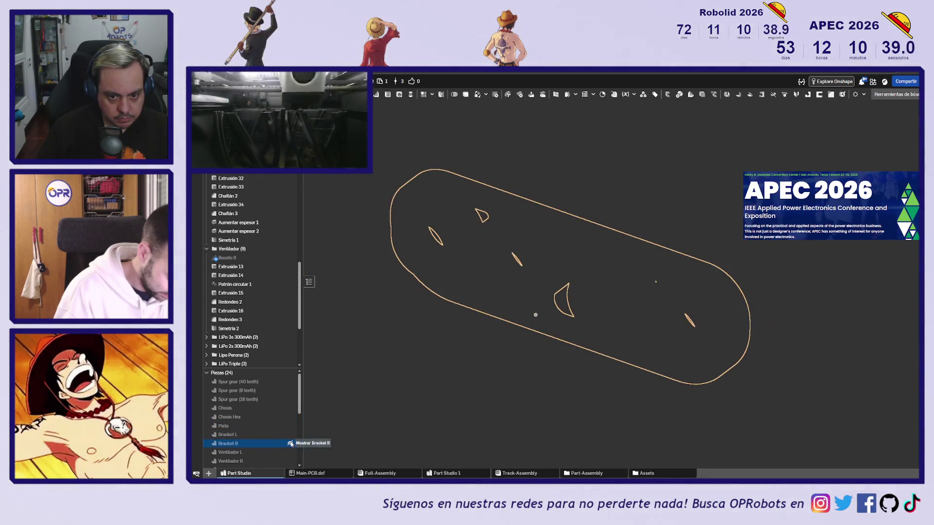
{"action": "left_click", "coordinate": [290, 443]}
{"action": "left_click", "coordinate": [672, 351]}
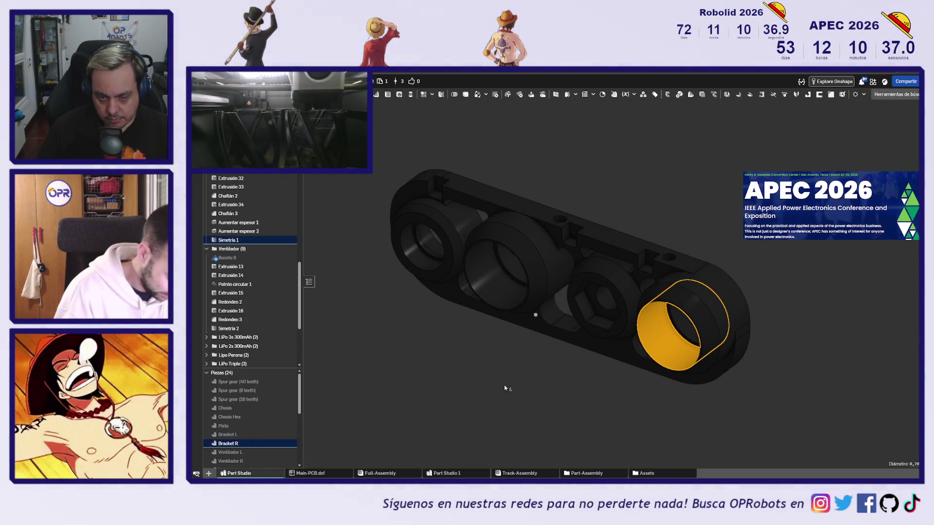
{"action": "left_click", "coordinate": [443, 388]}
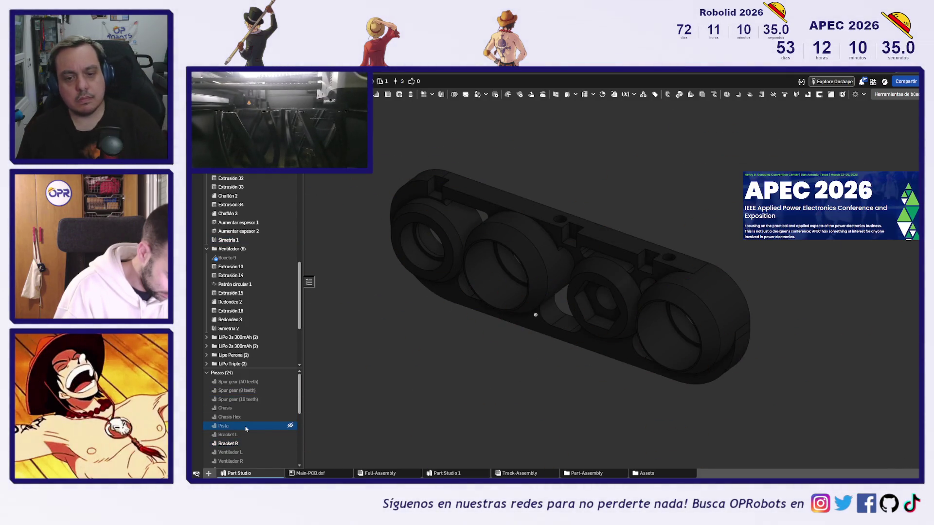
Step: Zoom out to view the whole Bracket R, then go to the Full-Assembly
{"action": "scroll", "coordinate": [438, 360], "scroll_direction": "down", "scroll_amount": 3}
{"action": "mouse_move", "coordinate": [486, 372]}
{"action": "right_mouse_down"}
{"action": "mouse_move", "coordinate": [525, 358]}
{"action": "mouse_move", "coordinate": [457, 351]}
{"action": "mouse_move", "coordinate": [538, 350]}
{"action": "right_mouse_up"}
{"action": "scroll", "coordinate": [292, 416], "scroll_direction": "down", "scroll_amount": 1}
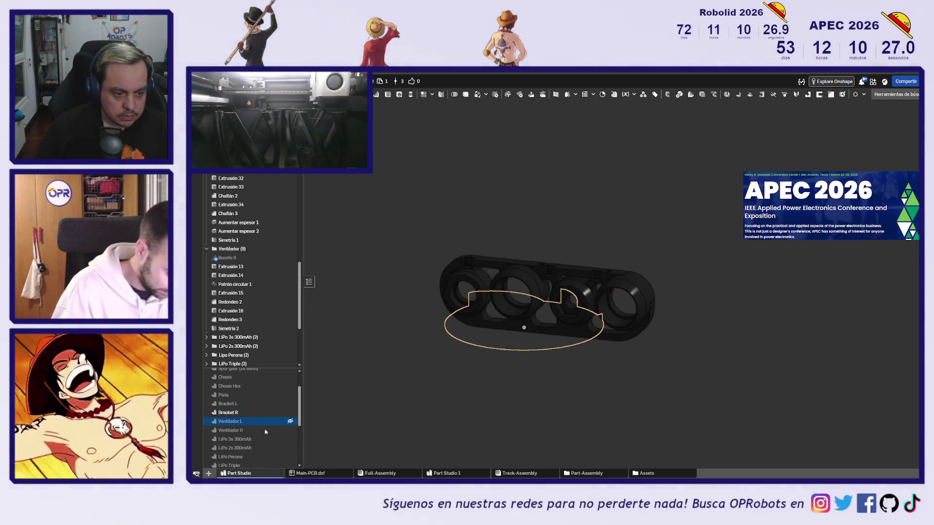
{"action": "left_click", "coordinate": [382, 474]}
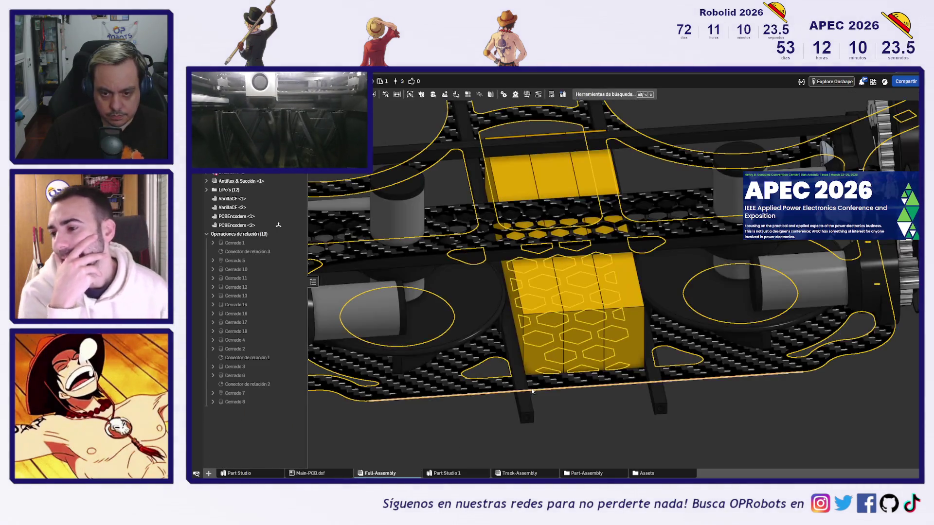
Step: Zoom and orbit the Full-Assembly to view the whole robot
{"action": "scroll", "coordinate": [532, 392], "scroll_direction": "down", "scroll_amount": 5}
{"action": "mouse_move", "coordinate": [533, 392]}
{"action": "right_mouse_down"}
{"action": "mouse_move", "coordinate": [741, 392]}
{"action": "mouse_move", "coordinate": [745, 426]}
{"action": "mouse_move", "coordinate": [804, 404]}
{"action": "mouse_move", "coordinate": [860, 403]}
{"action": "mouse_move", "coordinate": [559, 301]}
{"action": "right_mouse_up"}
{"action": "scroll", "coordinate": [471, 256], "scroll_direction": "up", "scroll_amount": 5}
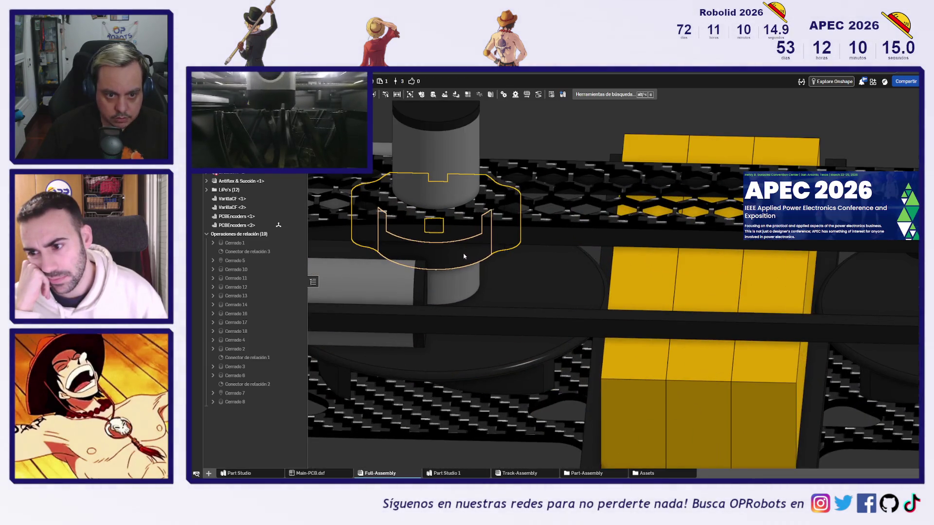
Step: Select and deselect the part near the motor, then return to the Part Studio
{"action": "left_click", "coordinate": [464, 258]}
{"action": "scroll", "coordinate": [475, 287], "scroll_direction": "down", "scroll_amount": 10}
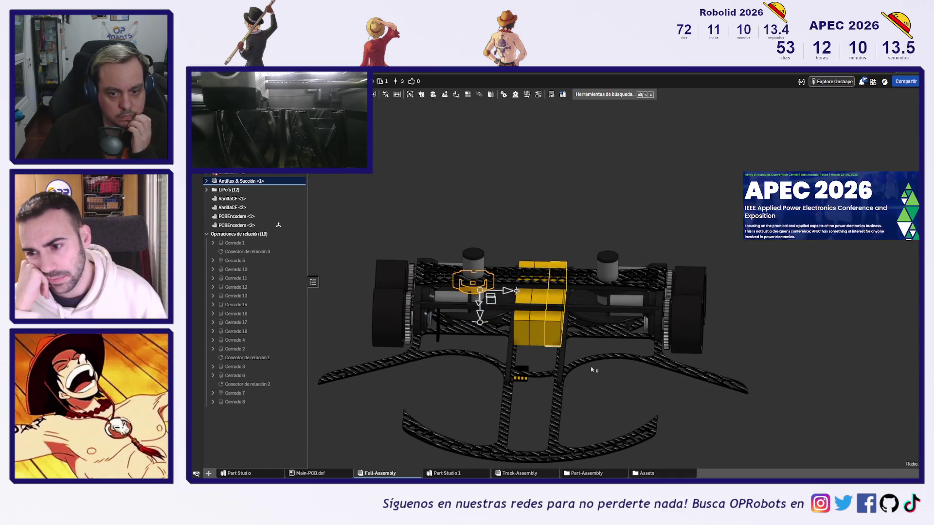
{"action": "left_click", "coordinate": [639, 392]}
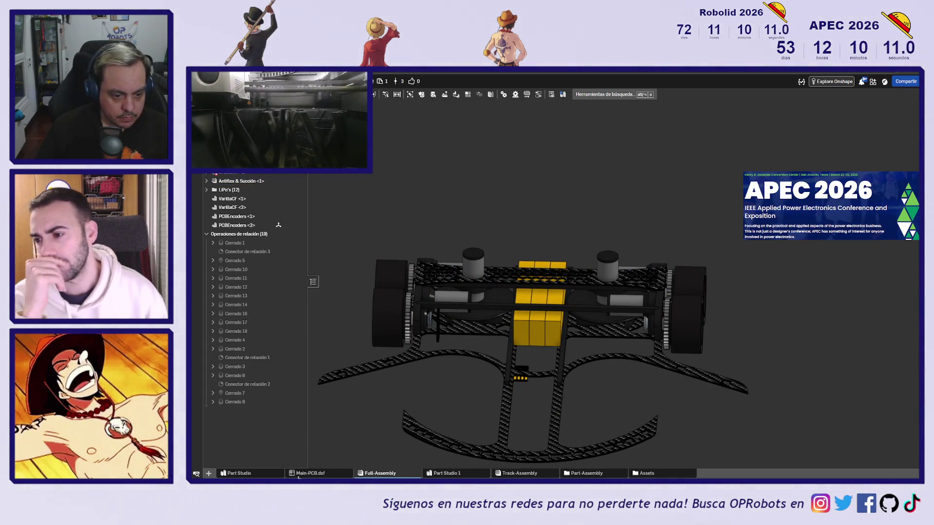
{"action": "left_click", "coordinate": [252, 476]}
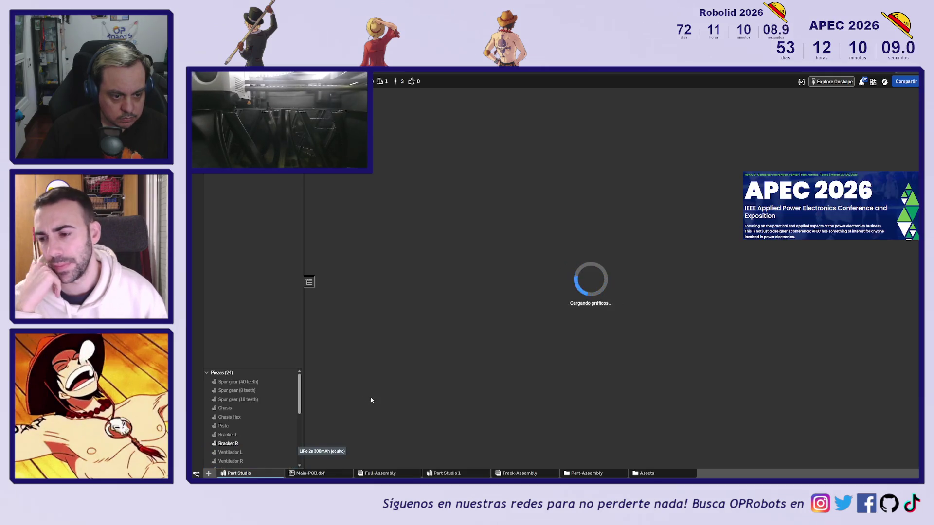
Step: Hide Bracket R and make the AnilloMotor ring the only visible part
{"action": "left_click", "coordinate": [292, 445]}
{"action": "scroll", "coordinate": [276, 436], "scroll_direction": "down", "scroll_amount": 1}
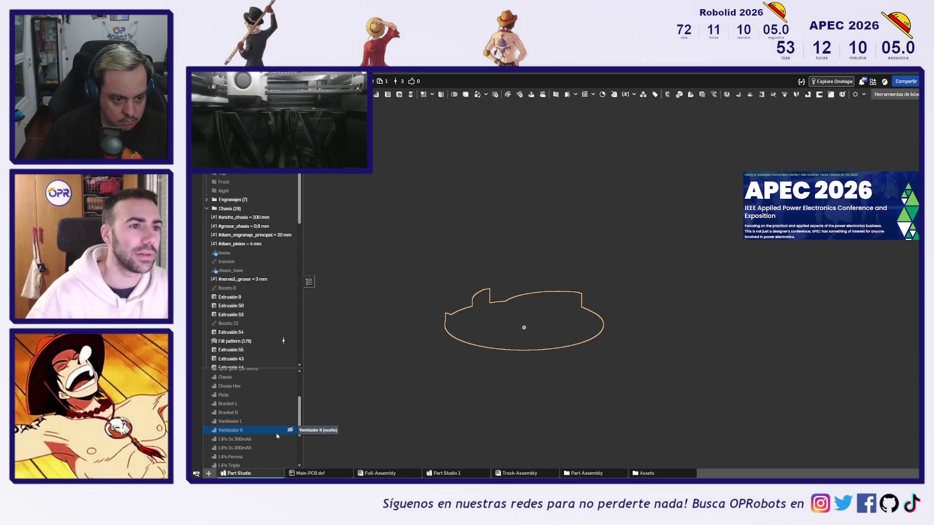
{"action": "scroll", "coordinate": [276, 437], "scroll_direction": "down", "scroll_amount": 1}
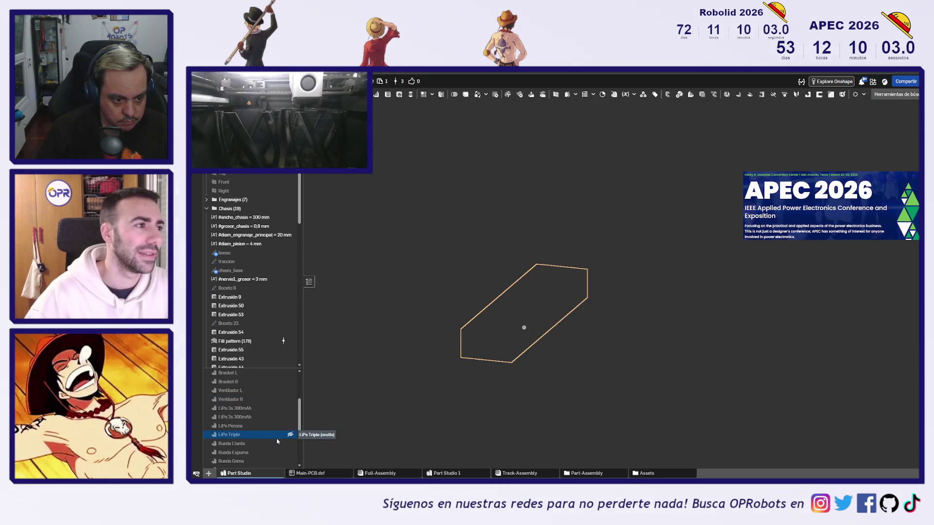
{"action": "scroll", "coordinate": [276, 442], "scroll_direction": "down", "scroll_amount": 1}
{"action": "scroll", "coordinate": [277, 442], "scroll_direction": "down", "scroll_amount": 1}
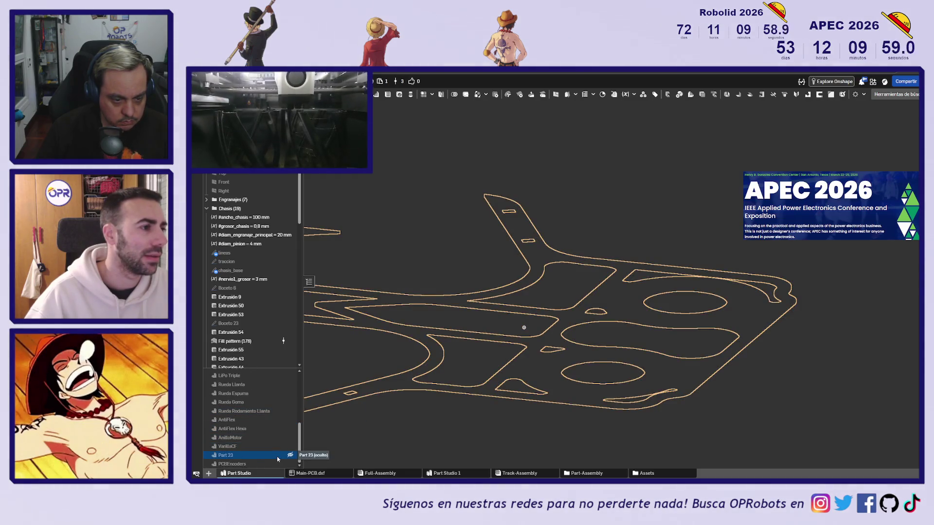
{"action": "scroll", "coordinate": [277, 457], "scroll_direction": "up", "scroll_amount": 1}
{"action": "scroll", "coordinate": [279, 428], "scroll_direction": "up", "scroll_amount": 4}
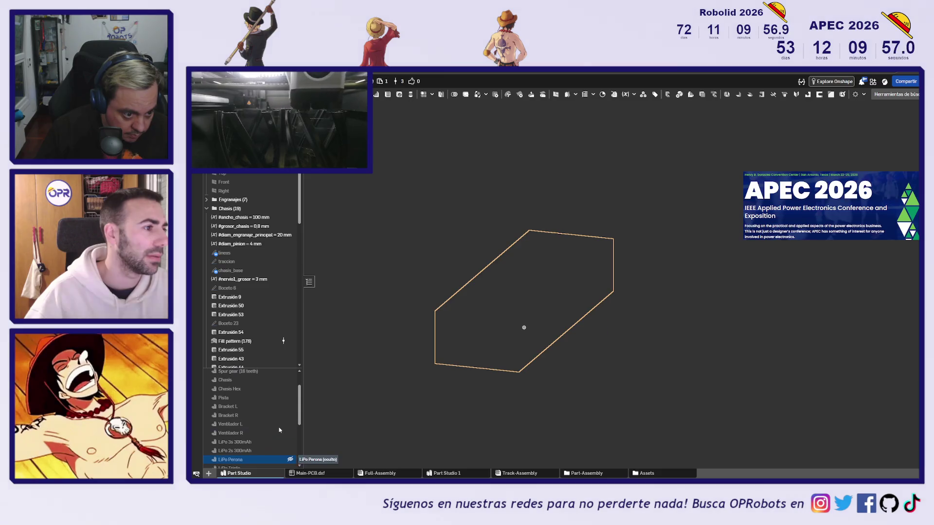
{"action": "scroll", "coordinate": [281, 427], "scroll_direction": "down", "scroll_amount": 3}
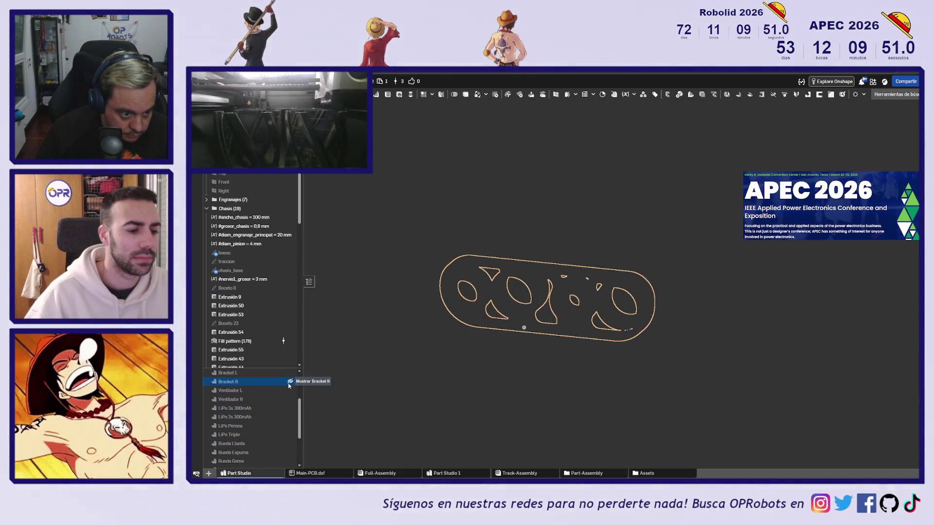
{"action": "scroll", "coordinate": [277, 381], "scroll_direction": "up", "scroll_amount": 3}
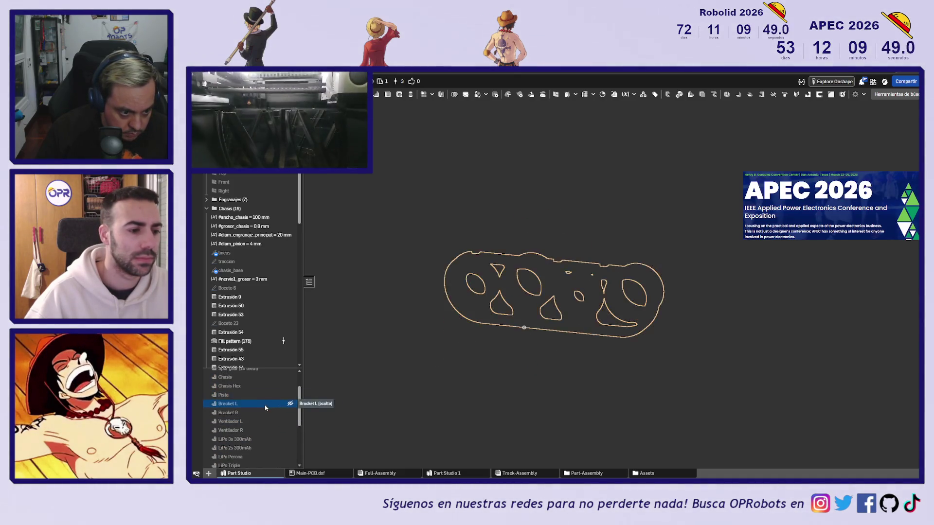
{"action": "scroll", "coordinate": [270, 384], "scroll_direction": "down", "scroll_amount": 2}
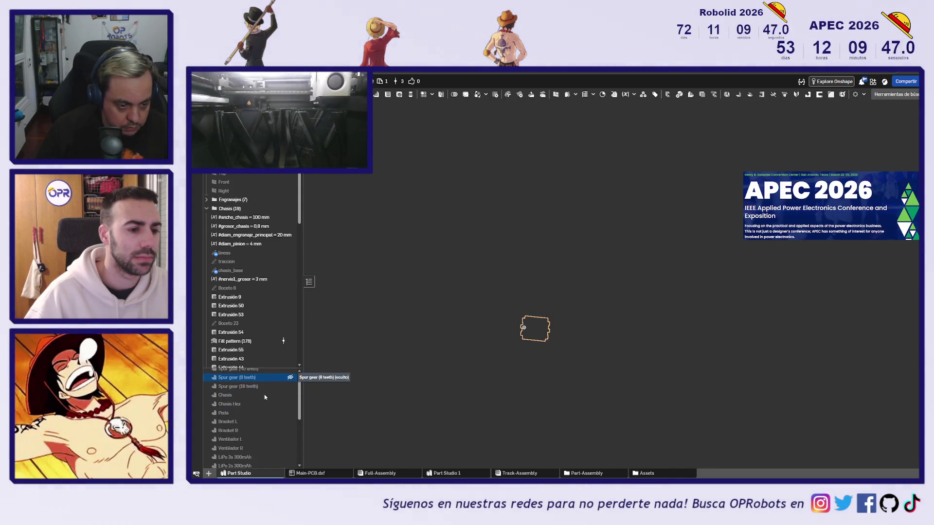
{"action": "scroll", "coordinate": [266, 434], "scroll_direction": "down", "scroll_amount": 2}
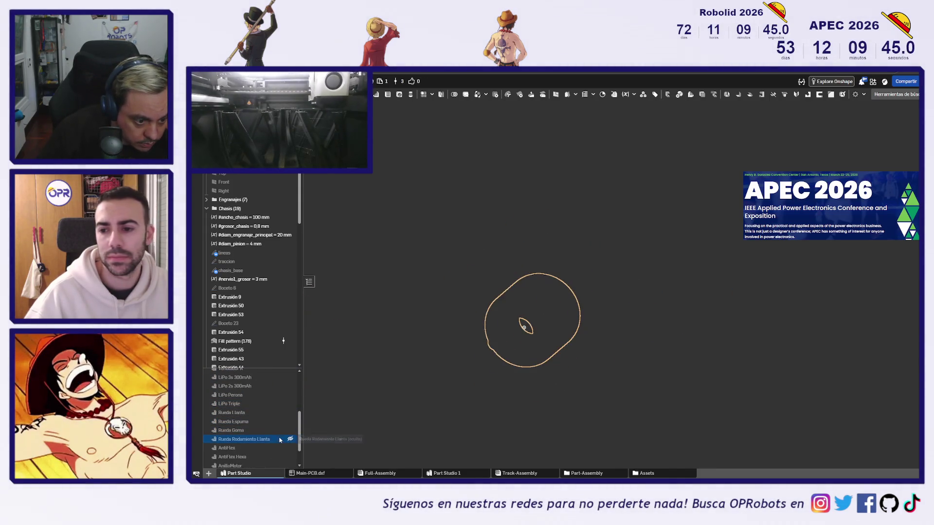
{"action": "scroll", "coordinate": [267, 458], "scroll_direction": "down", "scroll_amount": 2}
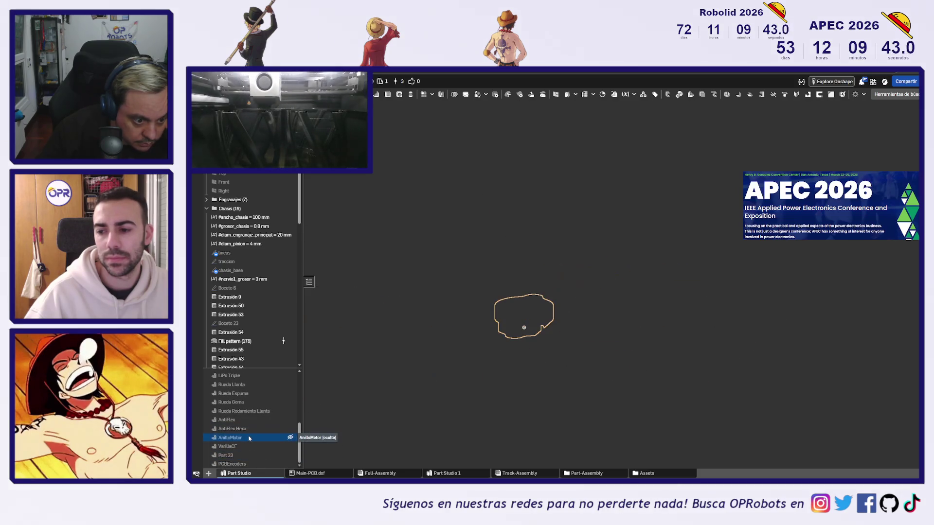
{"action": "left_click", "coordinate": [290, 438]}
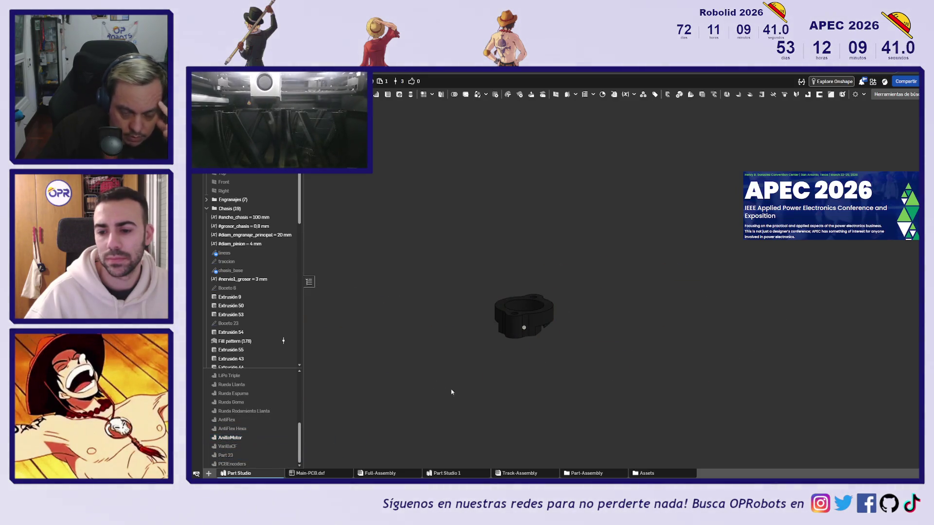
Step: Expand AnilloMotor's feature list and preview its first sketch, Boceto 1
{"action": "scroll", "coordinate": [512, 311], "scroll_direction": "up", "scroll_amount": 5}
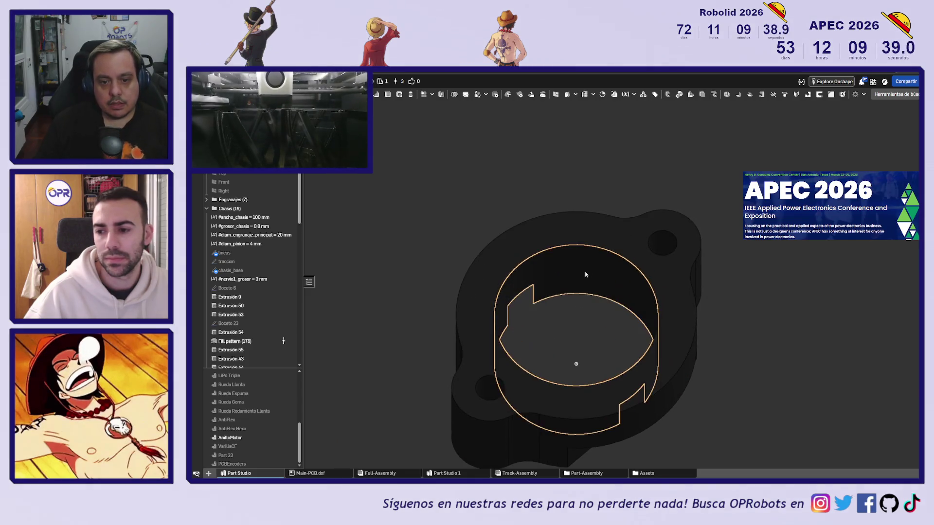
{"action": "left_click", "coordinate": [583, 276]}
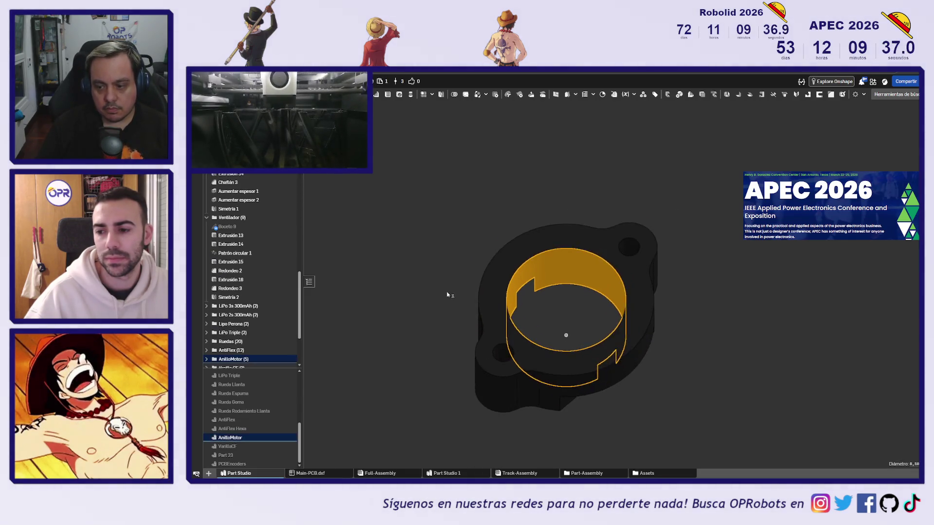
{"action": "left_click", "coordinate": [433, 311]}
{"action": "scroll", "coordinate": [244, 311], "scroll_direction": "down", "scroll_amount": 2}
{"action": "left_click", "coordinate": [206, 297]}
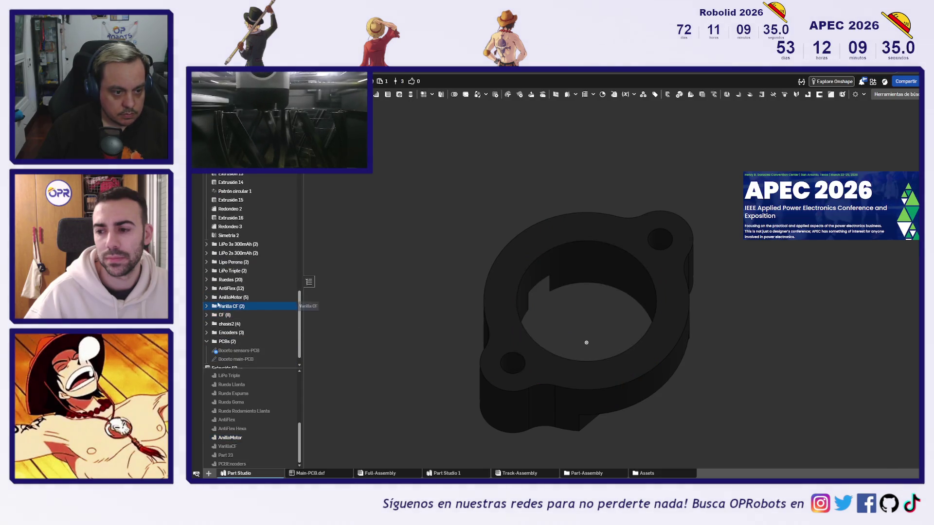
{"action": "left_click", "coordinate": [237, 306]}
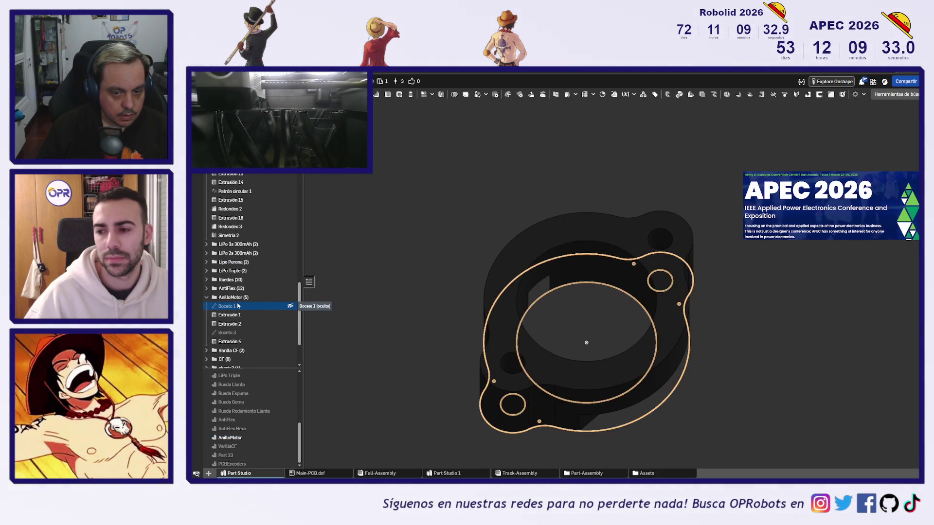
{"action": "left_click", "coordinate": [375, 355]}
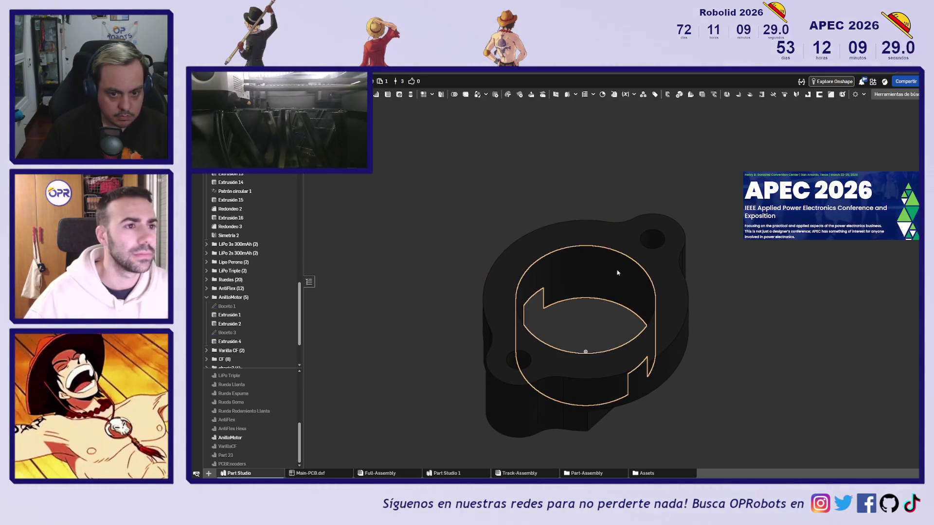
Step: Select the ring's inner cylindrical face and search the tools for thicken
{"action": "left_click", "coordinate": [577, 271]}
{"action": "mouse_move", "coordinate": [452, 286]}
{"action": "right_mouse_down"}
{"action": "mouse_move", "coordinate": [396, 290]}
{"action": "mouse_move", "coordinate": [575, 225]}
{"action": "right_mouse_up"}
{"action": "left_click", "coordinate": [885, 97]}
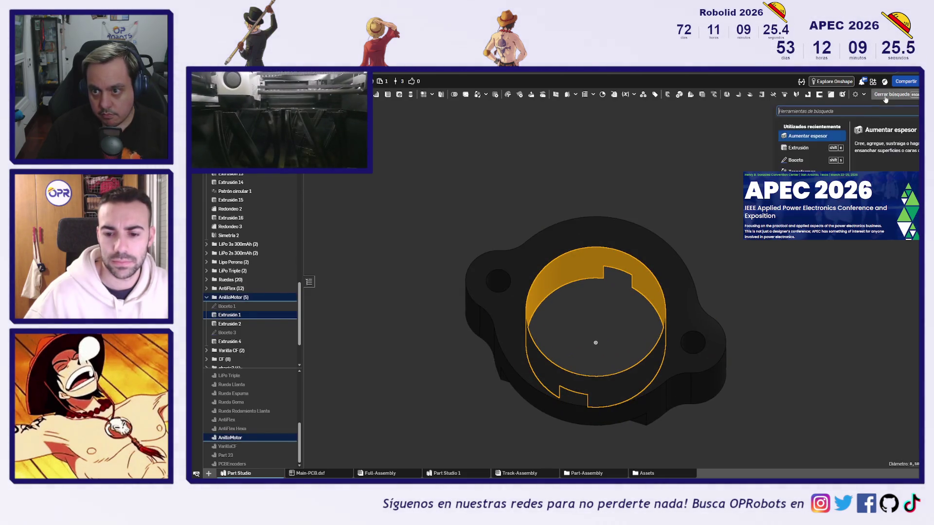
Step: Thicken the ring's inner bore face by 0.05 mm with Aumentar espesor
{"action": "left_click", "coordinate": [824, 135]}
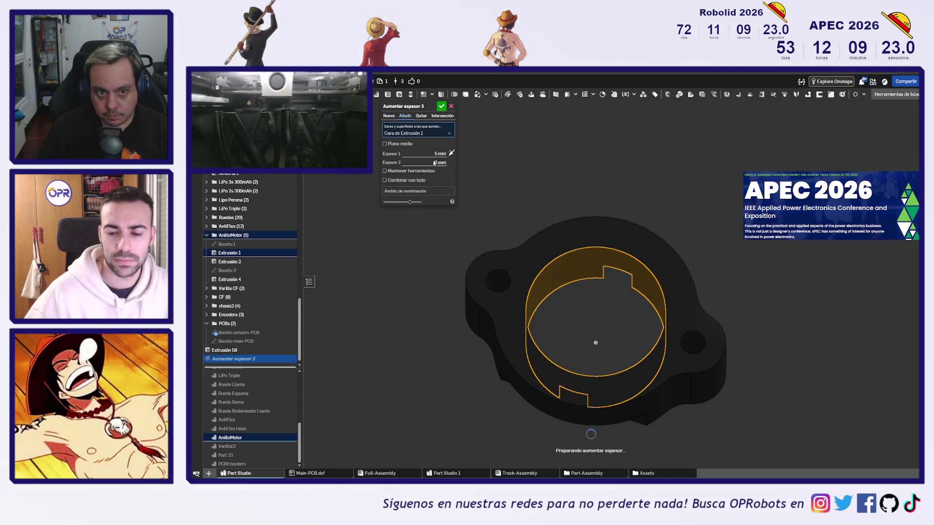
{"action": "left_click", "coordinate": [435, 154]}
{"action": "type", "text": "0.05"}
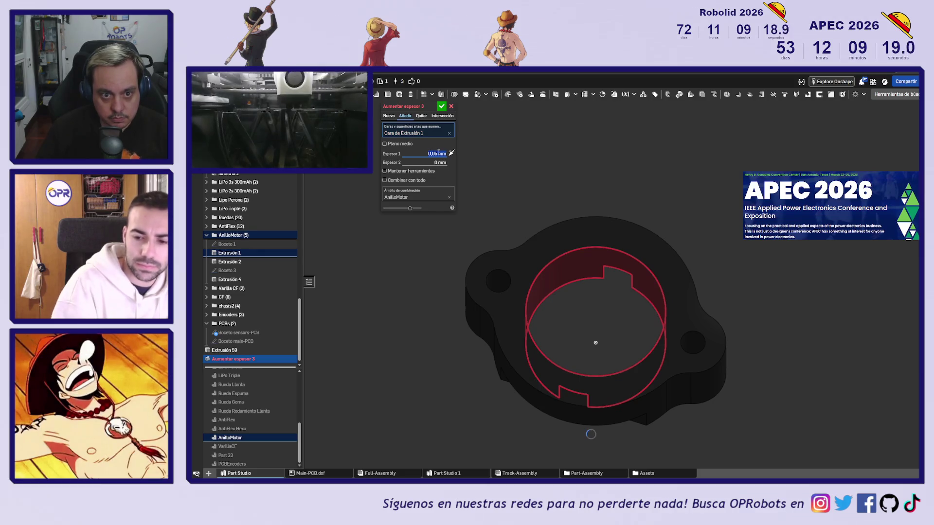
{"action": "mouse_move", "coordinate": [506, 161]}
{"action": "right_mouse_down"}
{"action": "mouse_move", "coordinate": [566, 141]}
{"action": "mouse_move", "coordinate": [514, 117]}
{"action": "mouse_move", "coordinate": [511, 184]}
{"action": "right_mouse_up"}
{"action": "scroll", "coordinate": [476, 253], "scroll_direction": "up", "scroll_amount": 5}
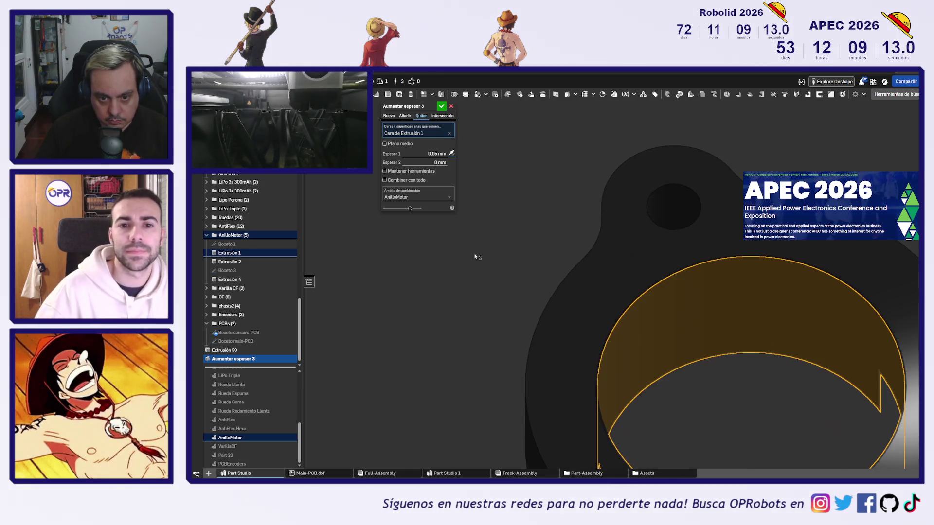
{"action": "scroll", "coordinate": [476, 258], "scroll_direction": "down", "scroll_amount": 2}
{"action": "scroll", "coordinate": [487, 194], "scroll_direction": "down", "scroll_amount": 2}
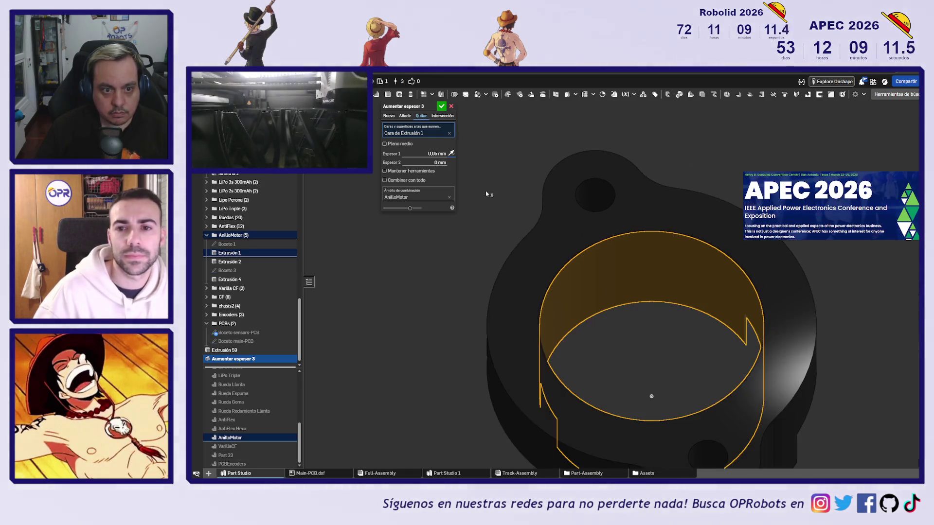
{"action": "left_click", "coordinate": [441, 106]}
Step: Edit Aumentar espesor 3 to change the thickness to 0.1 mm
{"action": "right_click_drag", "start_coordinate": [502, 194], "coordinate": [490, 246]}
{"action": "scroll", "coordinate": [491, 247], "scroll_direction": "down", "scroll_amount": 2}
{"action": "scroll", "coordinate": [521, 252], "scroll_direction": "up", "scroll_amount": 2}
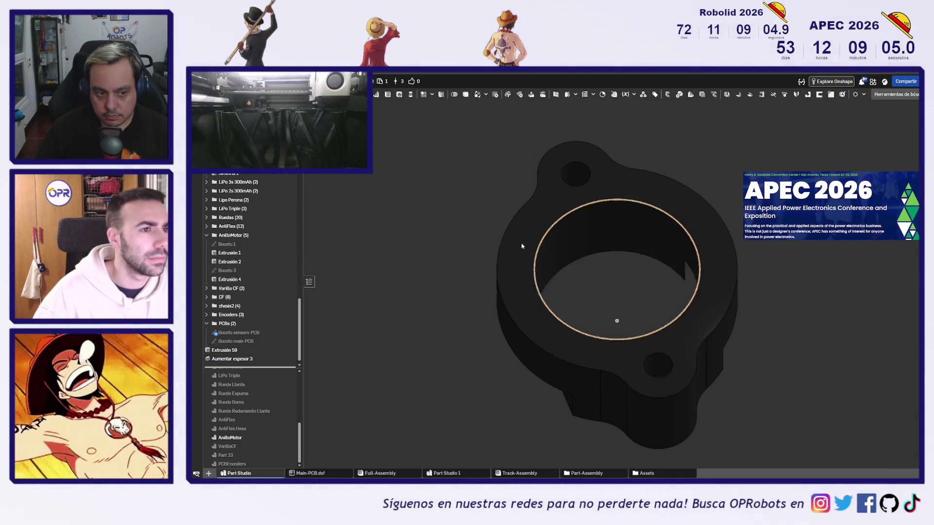
{"action": "double_click", "coordinate": [232, 359]}
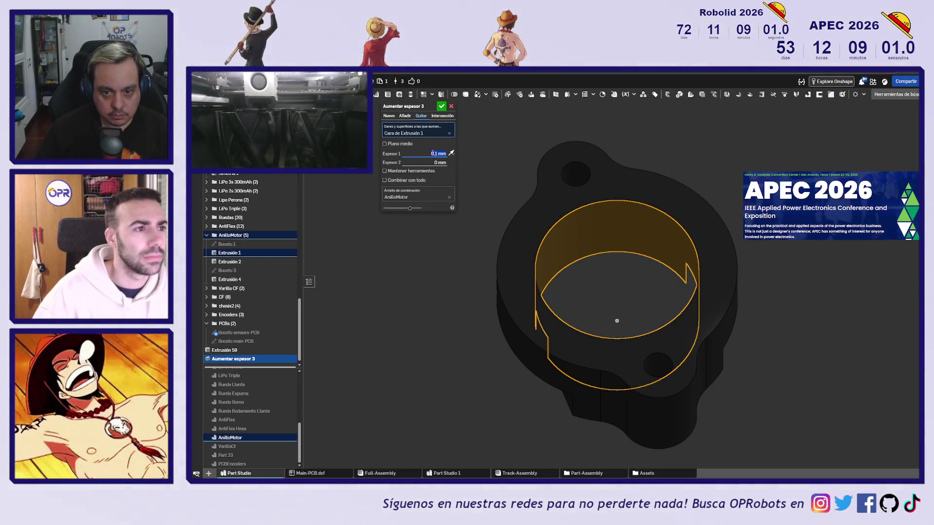
{"action": "left_click", "coordinate": [441, 107]}
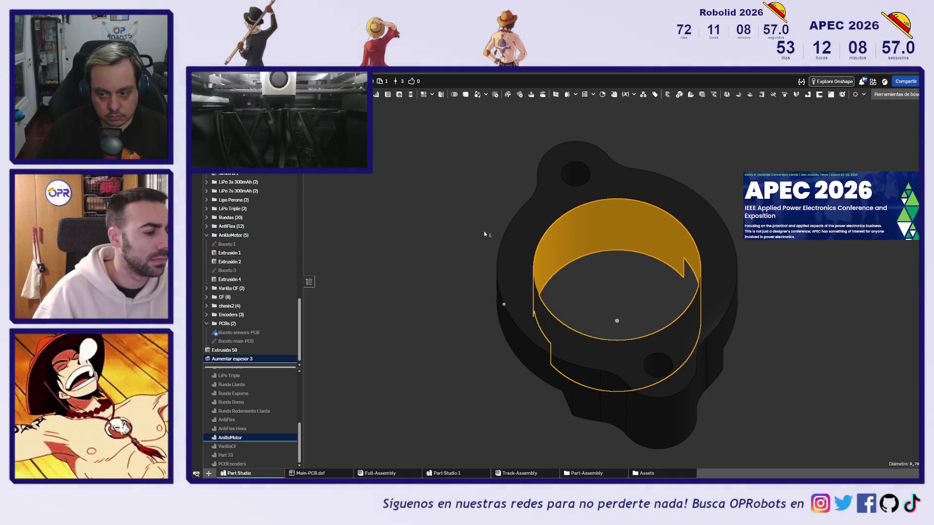
{"action": "mouse_move", "coordinate": [427, 241]}
{"action": "right_mouse_down"}
{"action": "mouse_move", "coordinate": [496, 202]}
{"action": "mouse_move", "coordinate": [506, 147]}
{"action": "mouse_move", "coordinate": [513, 171]}
{"action": "right_mouse_up"}
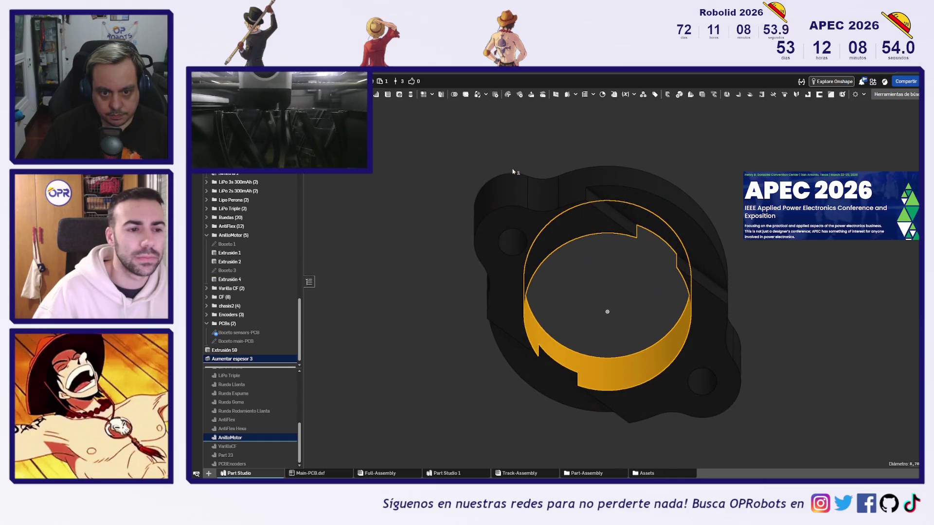
{"action": "left_click", "coordinate": [470, 278]}
{"action": "left_click", "coordinate": [512, 238]}
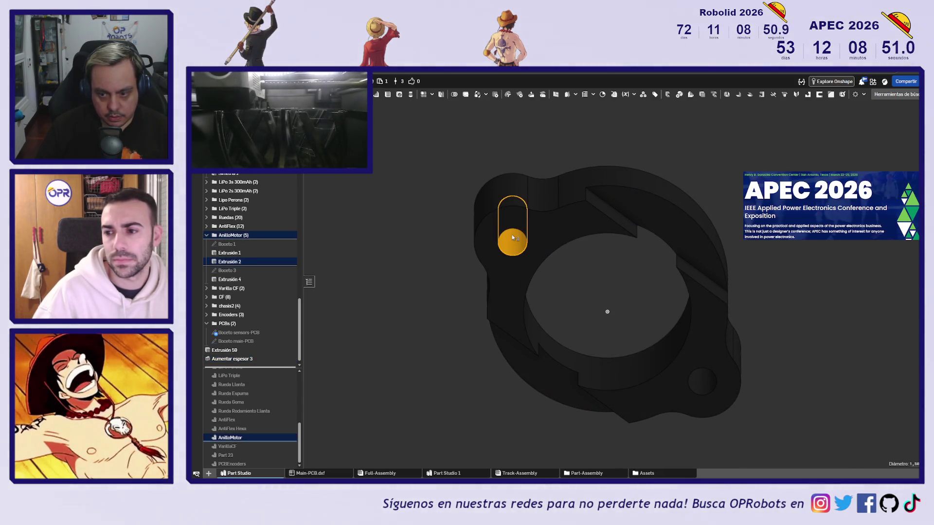
{"action": "mouse_move", "coordinate": [513, 237]}
{"action": "right_mouse_down"}
{"action": "mouse_move", "coordinate": [451, 265]}
{"action": "mouse_move", "coordinate": [433, 335]}
{"action": "mouse_move", "coordinate": [438, 262]}
{"action": "mouse_move", "coordinate": [431, 268]}
{"action": "mouse_move", "coordinate": [450, 323]}
{"action": "mouse_move", "coordinate": [419, 336]}
{"action": "right_mouse_up"}
{"action": "left_click", "coordinate": [413, 329]}
{"action": "key", "text": "shift+7"}
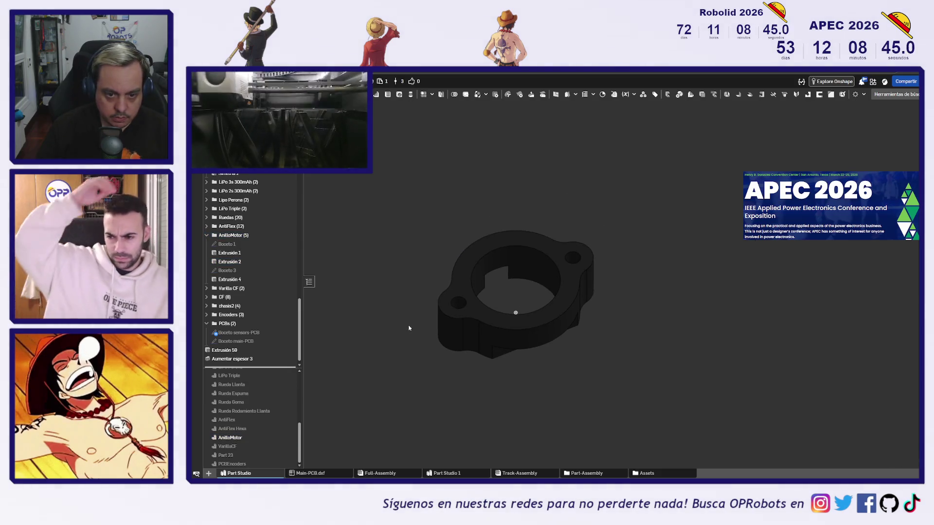
{"action": "key", "text": "shift+1"}
{"action": "right_click_drag", "start_coordinate": [389, 338], "coordinate": [389, 344]}
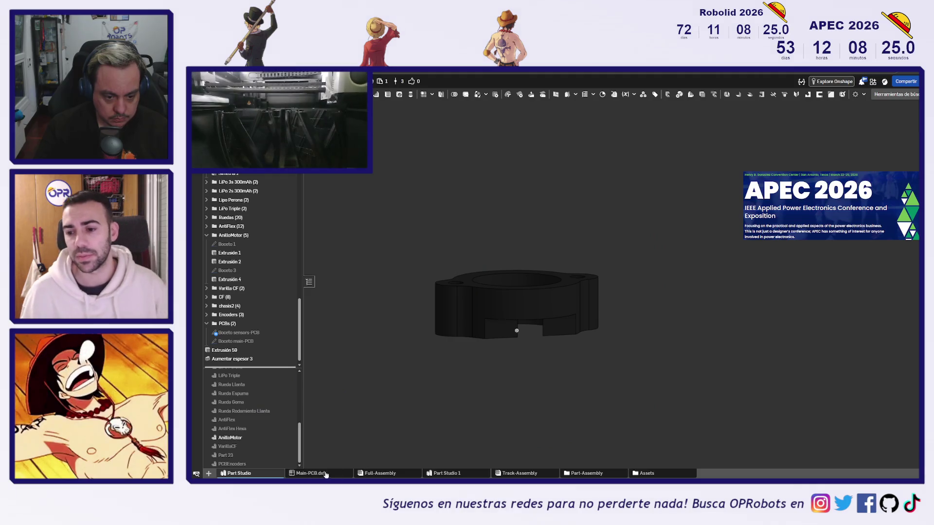
{"action": "mouse_move", "coordinate": [329, 477]}
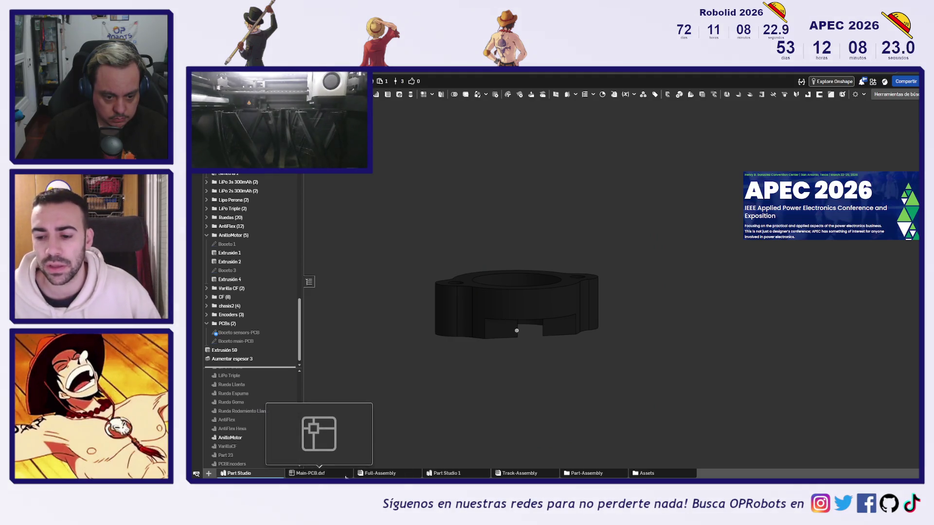
Step: Create a new assembly and switch to Assembly 1
{"action": "left_click", "coordinate": [209, 474]}
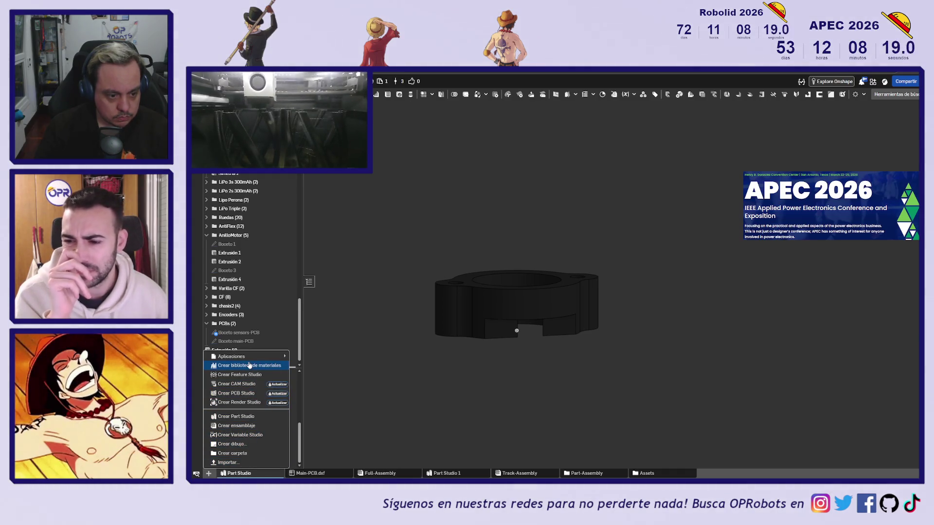
{"action": "left_click", "coordinate": [265, 427]}
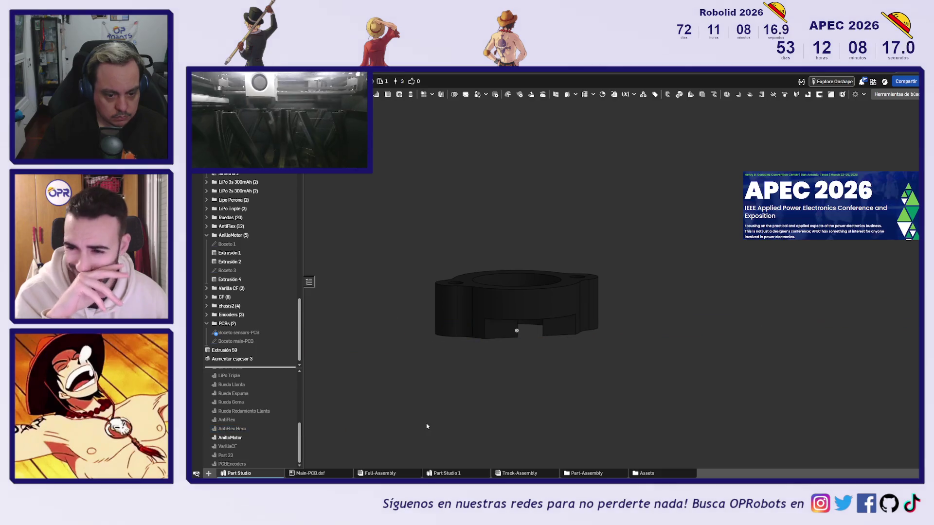
{"action": "left_click", "coordinate": [316, 474]}
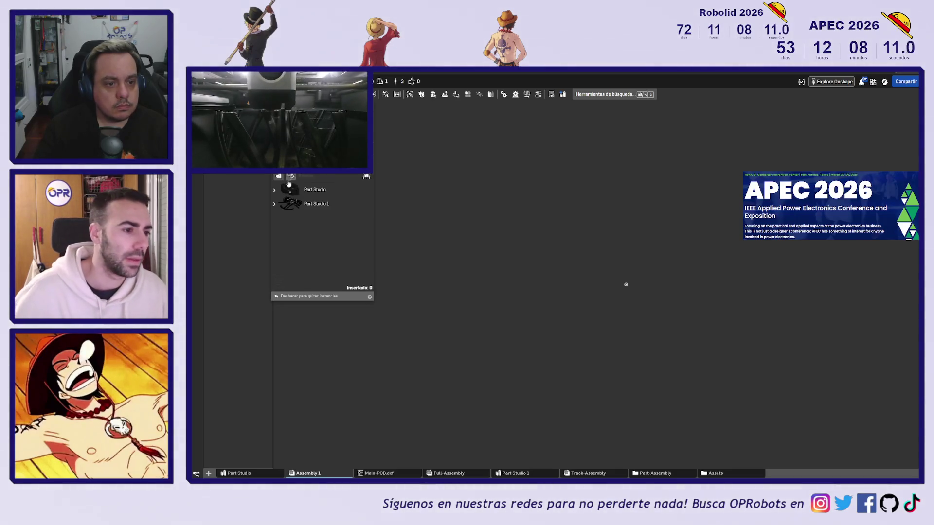
Step: Insert AnilloMotor, the brackets and the Ventilador fan parts from the Part Studio
{"action": "left_click", "coordinate": [275, 192]}
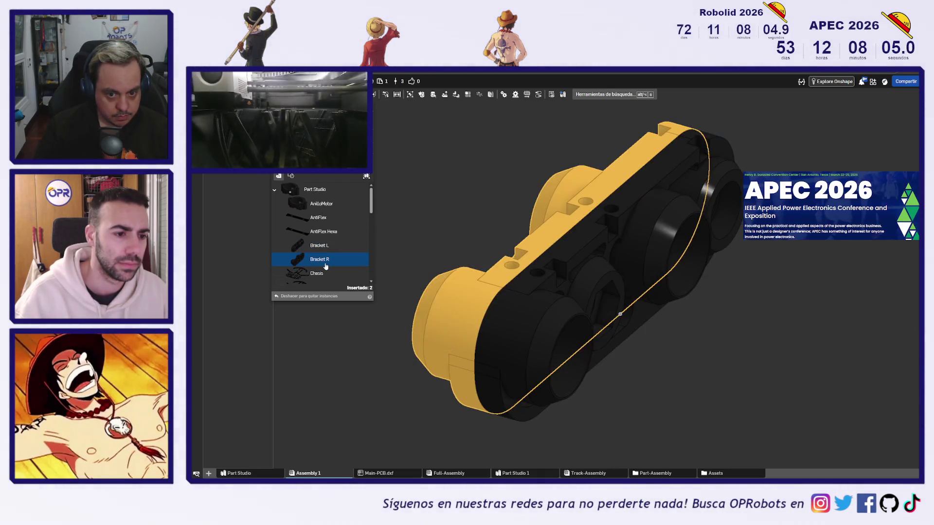
{"action": "left_click", "coordinate": [339, 210]}
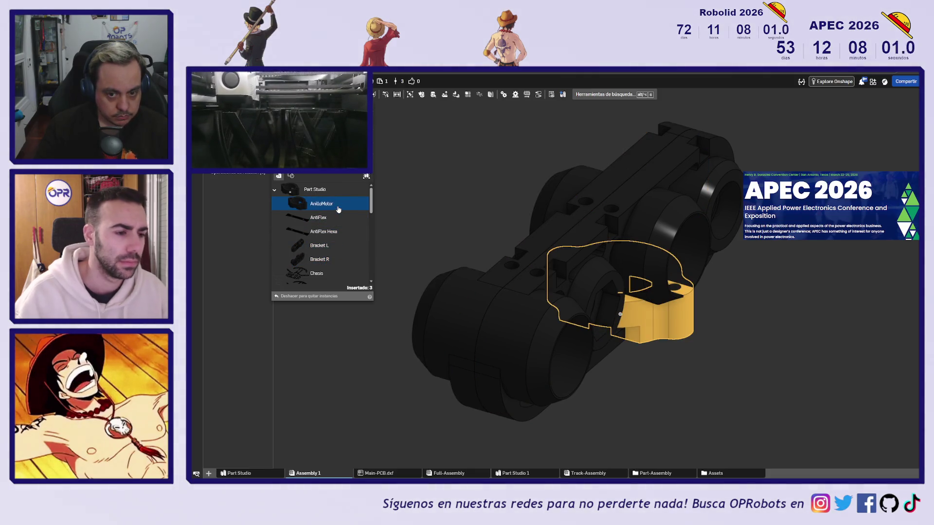
{"action": "scroll", "coordinate": [343, 239], "scroll_direction": "down", "scroll_amount": 5}
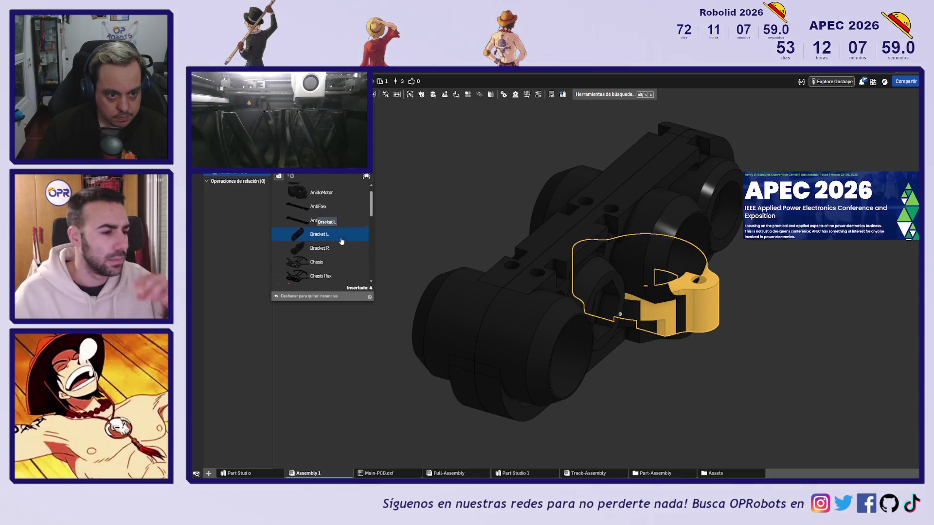
{"action": "scroll", "coordinate": [343, 241], "scroll_direction": "down", "scroll_amount": 6}
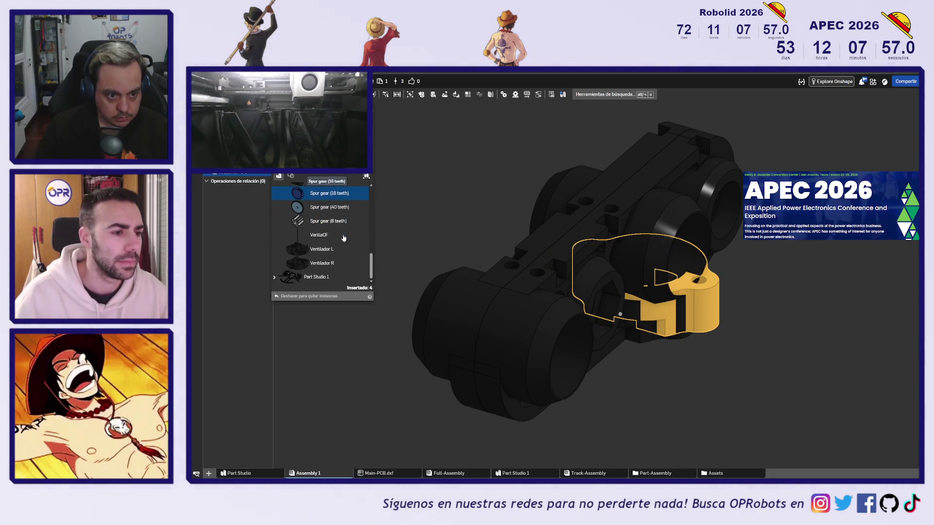
{"action": "left_click", "coordinate": [333, 264]}
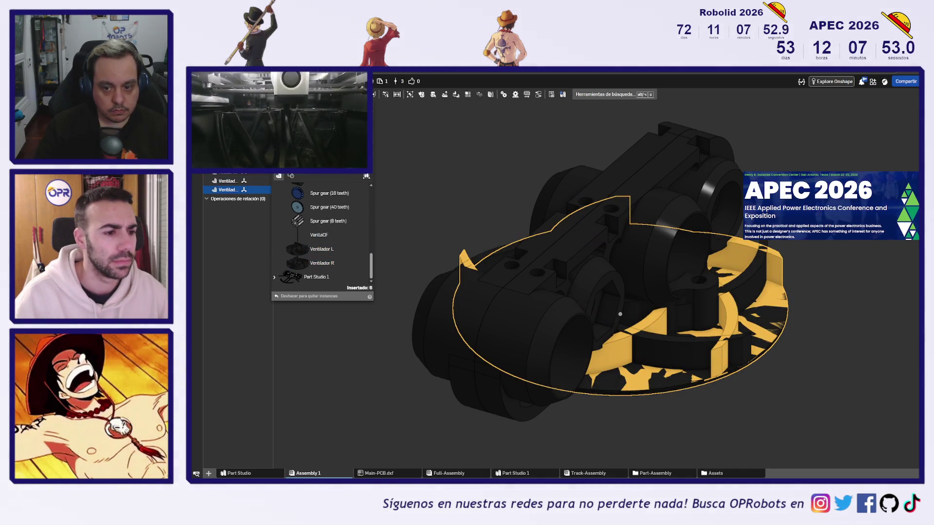
{"action": "key", "text": "Escape"}
{"action": "scroll", "coordinate": [463, 184], "scroll_direction": "down", "scroll_amount": 2}
{"action": "right_click_drag", "start_coordinate": [424, 203], "coordinate": [427, 235]}
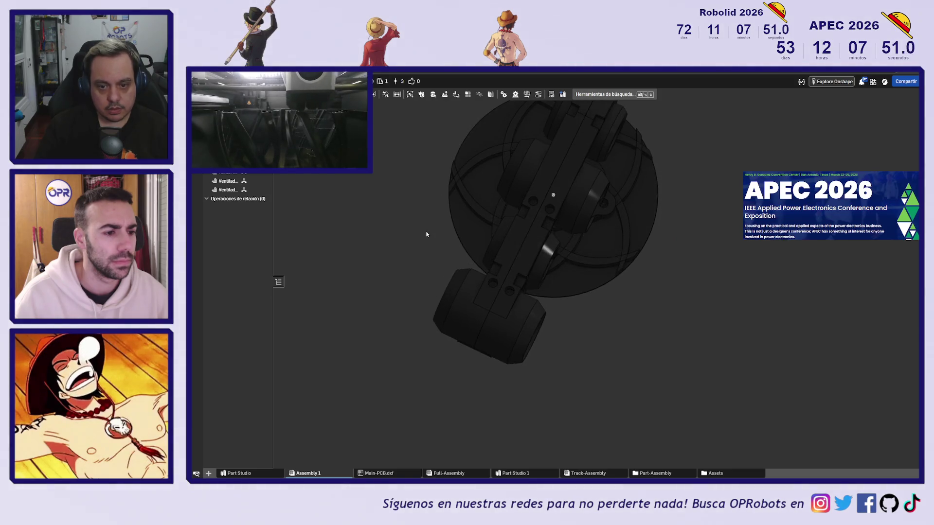
Step: Reposition the right fan and track parts to clear space around the side plates
{"action": "mouse_move", "coordinate": [343, 246]}
{"action": "middle_mouse_down"}
{"action": "mouse_move", "coordinate": [494, 282]}
{"action": "mouse_move", "coordinate": [536, 366]}
{"action": "middle_mouse_up"}
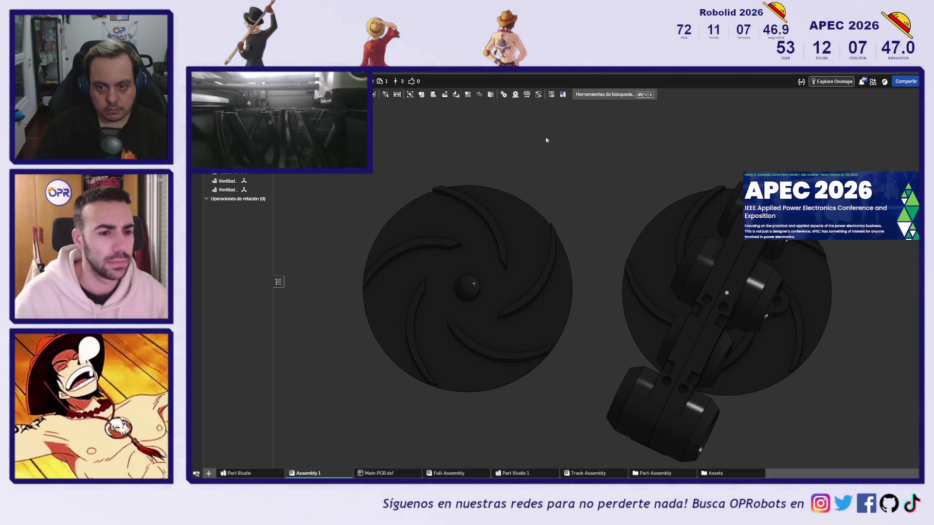
{"action": "middle_click_drag", "start_coordinate": [546, 140], "coordinate": [572, 251]}
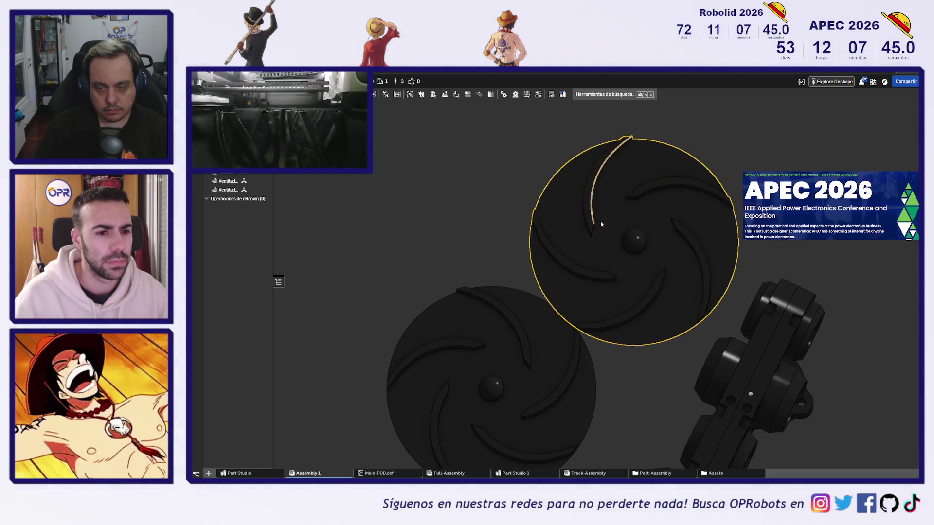
{"action": "left_click_drag", "start_coordinate": [590, 222], "coordinate": [593, 263]}
{"action": "mouse_move", "coordinate": [644, 187]}
{"action": "left_mouse_down"}
{"action": "mouse_move", "coordinate": [601, 105]}
{"action": "mouse_move", "coordinate": [619, 116]}
{"action": "left_mouse_up"}
{"action": "scroll", "coordinate": [633, 286], "scroll_direction": "down", "scroll_amount": 5}
{"action": "right_click_drag", "start_coordinate": [633, 285], "coordinate": [652, 264]}
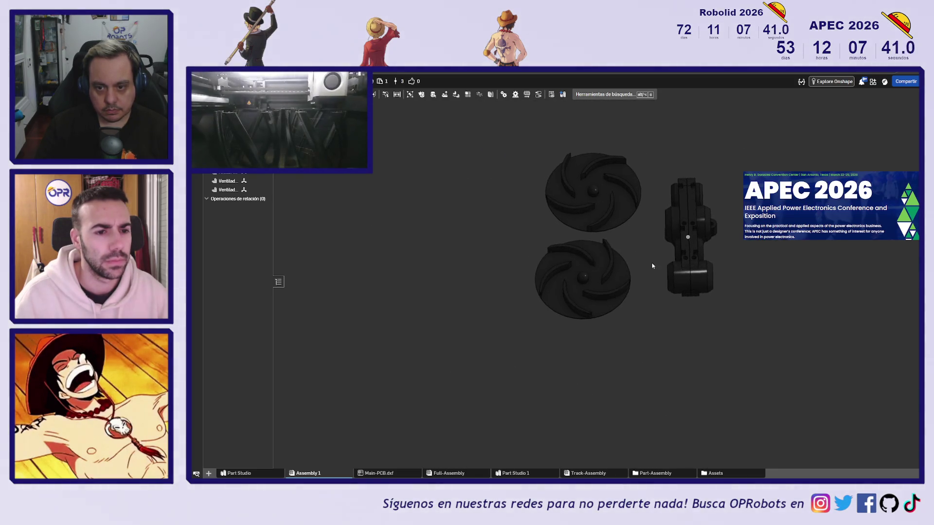
{"action": "scroll", "coordinate": [700, 317], "scroll_direction": "up", "scroll_amount": 5}
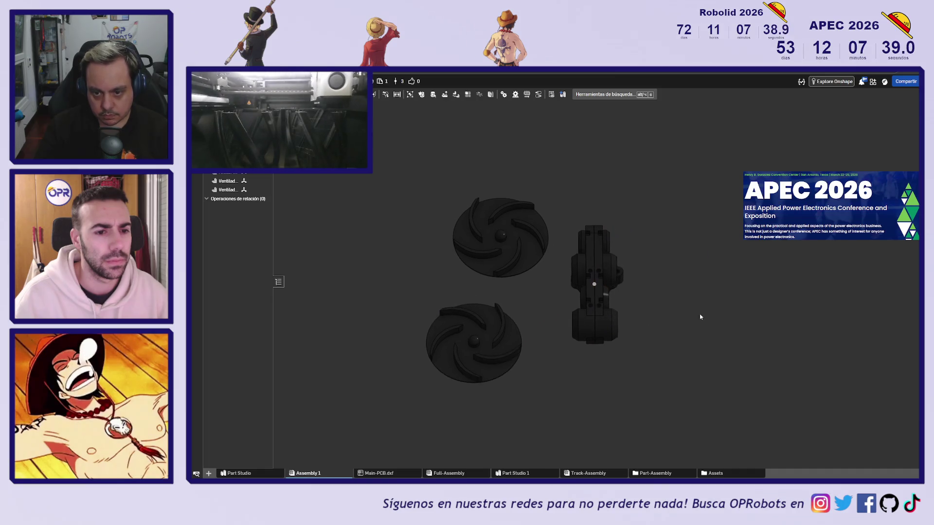
{"action": "left_click_drag", "start_coordinate": [544, 330], "coordinate": [763, 311]}
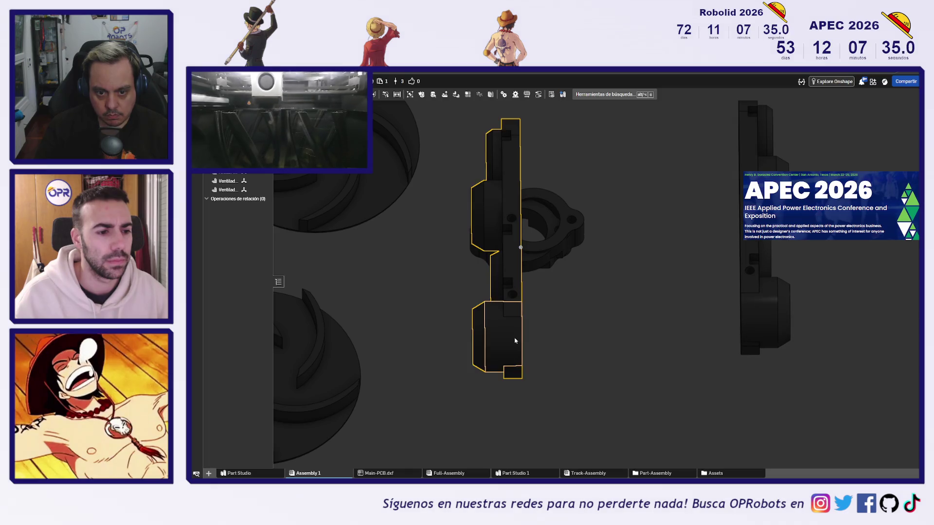
{"action": "left_click_drag", "start_coordinate": [515, 340], "coordinate": [659, 313]}
{"action": "middle_click_drag", "start_coordinate": [659, 313], "coordinate": [637, 332]}
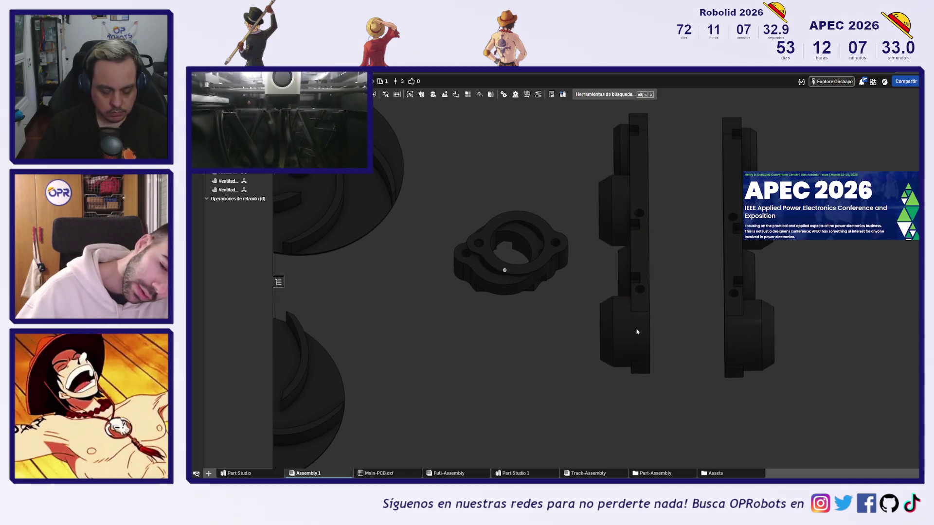
Step: Rotate the left and right side plates 90° each
{"action": "left_click", "coordinate": [638, 332]}
{"action": "right_click_drag", "start_coordinate": [694, 340], "coordinate": [676, 273]}
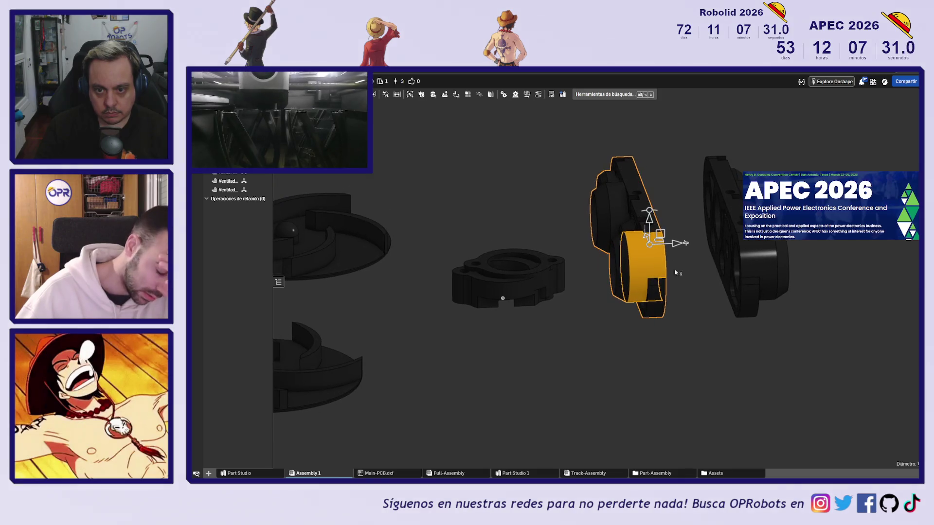
{"action": "left_click_drag", "start_coordinate": [650, 211], "coordinate": [698, 248]}
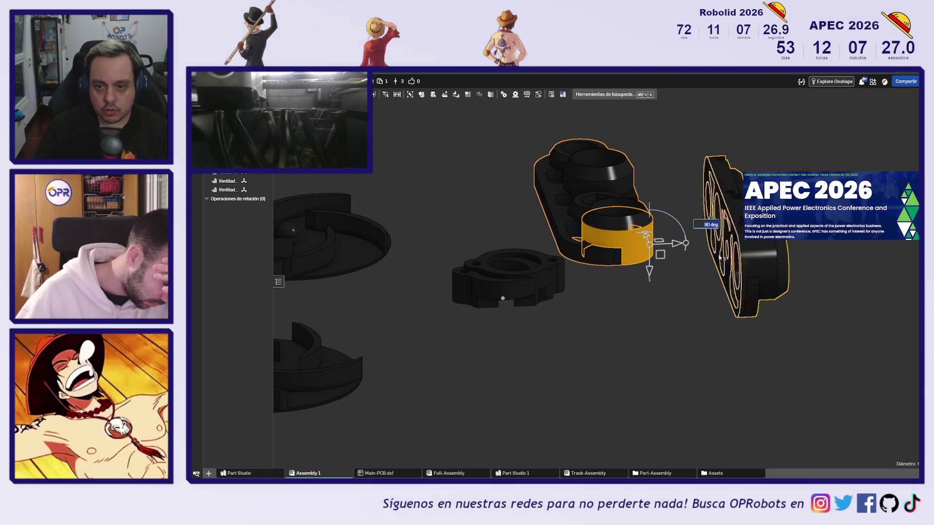
{"action": "key", "text": "Escape"}
{"action": "left_click", "coordinate": [749, 264]}
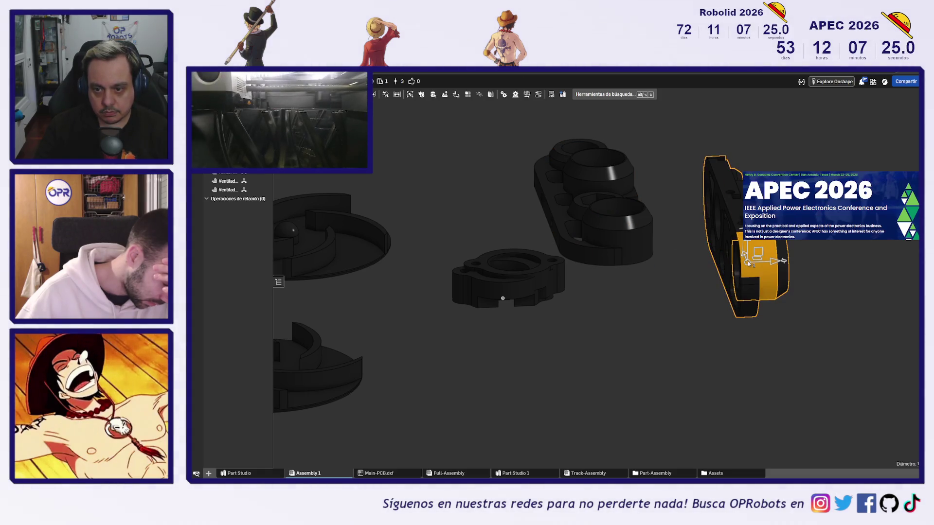
{"action": "left_click_drag", "start_coordinate": [744, 254], "coordinate": [720, 242]}
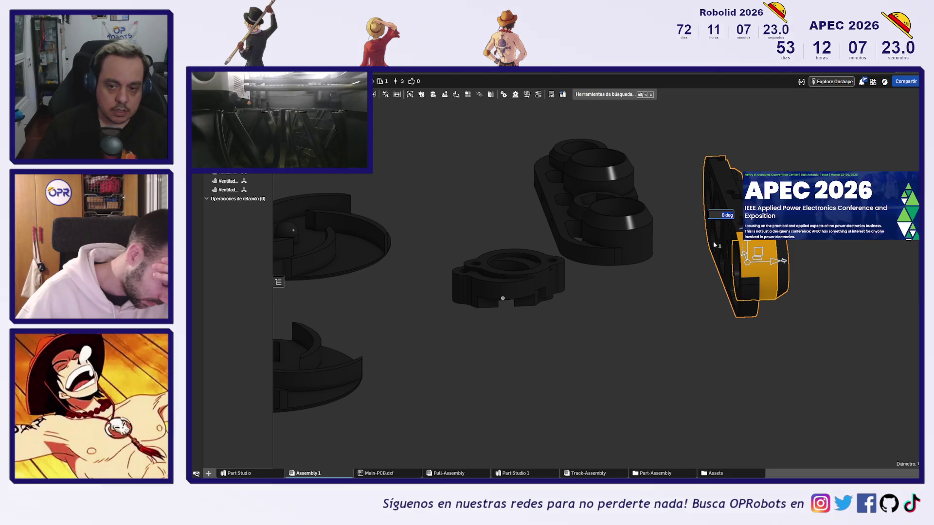
{"action": "type", "text": "90"}
{"action": "key", "text": "Return"}
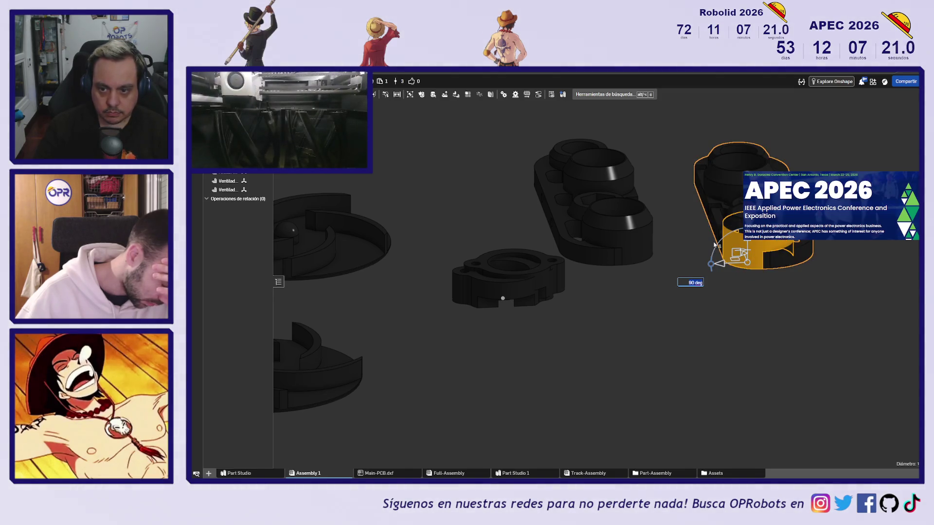
Step: Deselect the plates, recentre them and switch to a top-down view
{"action": "left_click", "coordinate": [662, 321]}
{"action": "middle_click_drag", "start_coordinate": [661, 321], "coordinate": [629, 339]}
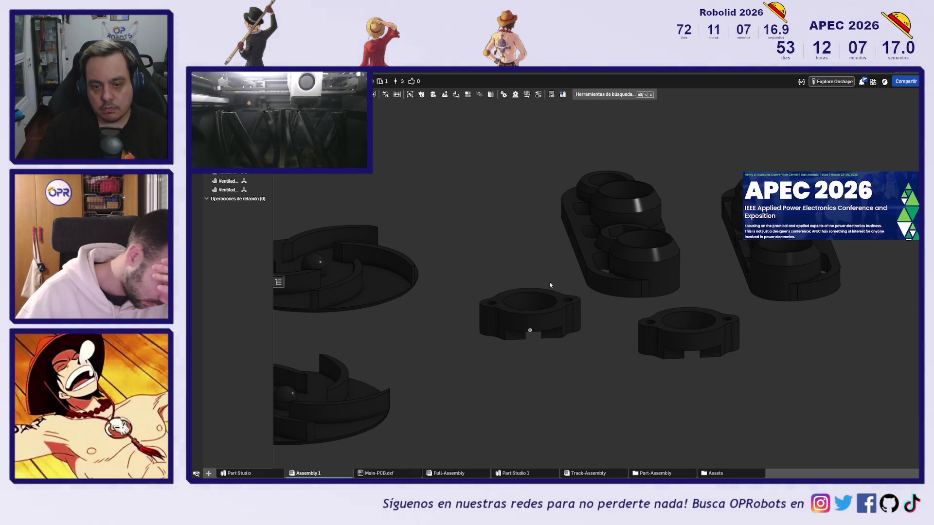
{"action": "scroll", "coordinate": [705, 384], "scroll_direction": "up", "scroll_amount": 5}
{"action": "key", "text": "shift+5"}
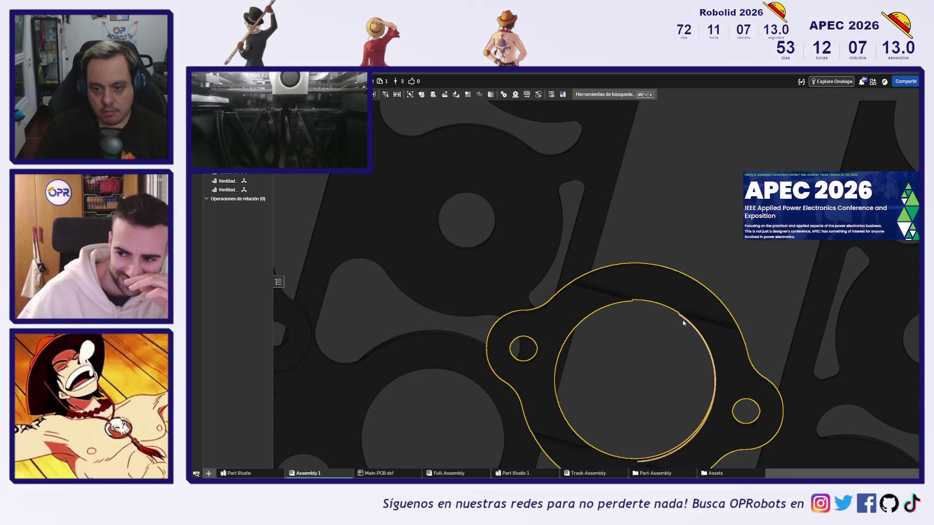
Step: Rotate both small clamp rings 180°
{"action": "scroll", "coordinate": [688, 322], "scroll_direction": "down", "scroll_amount": 5}
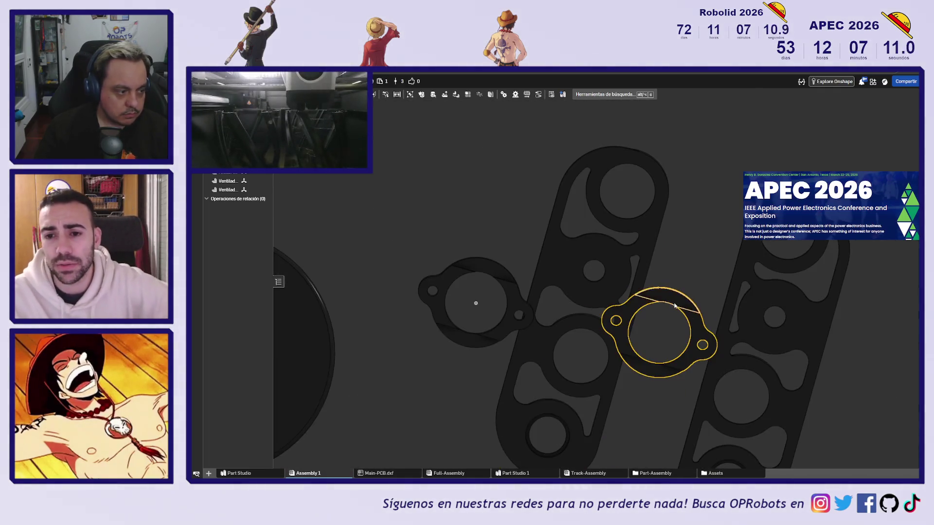
{"action": "mouse_move", "coordinate": [706, 250]}
{"action": "right_mouse_down"}
{"action": "mouse_move", "coordinate": [696, 309]}
{"action": "mouse_move", "coordinate": [708, 350]}
{"action": "mouse_move", "coordinate": [619, 375]}
{"action": "mouse_move", "coordinate": [627, 371]}
{"action": "right_mouse_up"}
{"action": "scroll", "coordinate": [708, 350], "scroll_direction": "down", "scroll_amount": 3}
{"action": "left_click", "coordinate": [628, 371]}
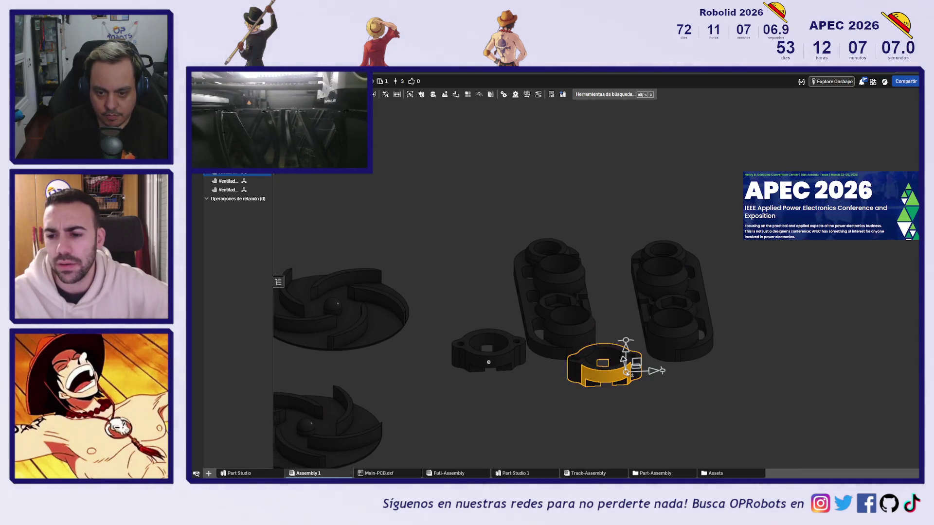
{"action": "scroll", "coordinate": [654, 372], "scroll_direction": "up", "scroll_amount": 2}
{"action": "mouse_move", "coordinate": [630, 344]}
{"action": "left_mouse_down"}
{"action": "mouse_move", "coordinate": [664, 402]}
{"action": "mouse_move", "coordinate": [639, 406]}
{"action": "left_mouse_up"}
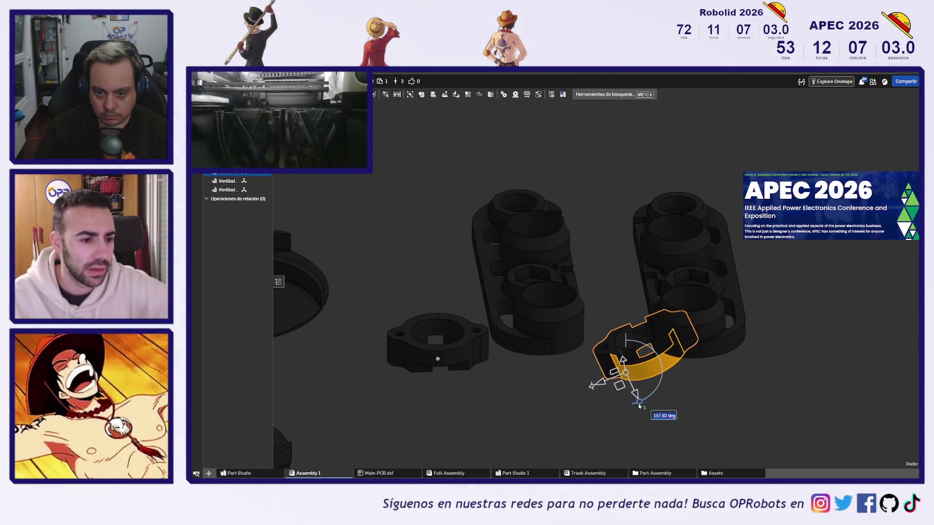
{"action": "type", "text": "180"}
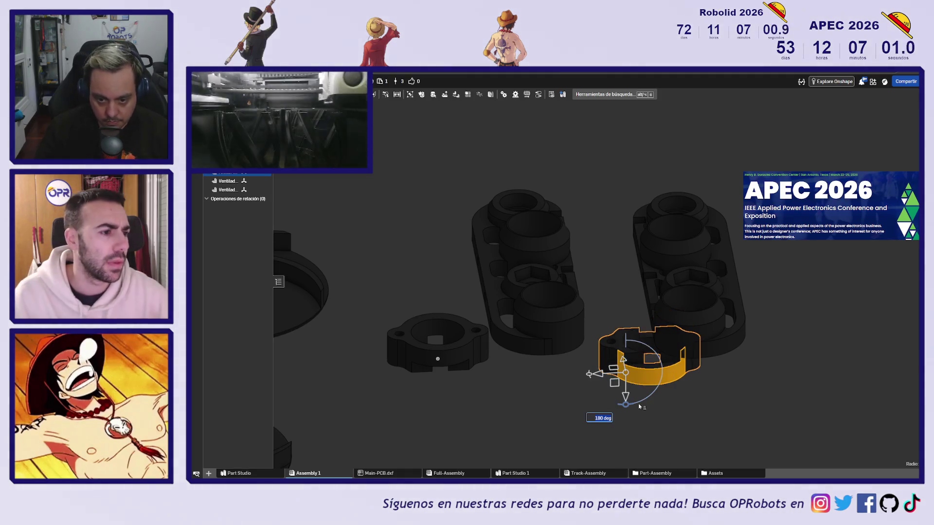
{"action": "left_click", "coordinate": [535, 405]}
{"action": "left_click", "coordinate": [460, 357]}
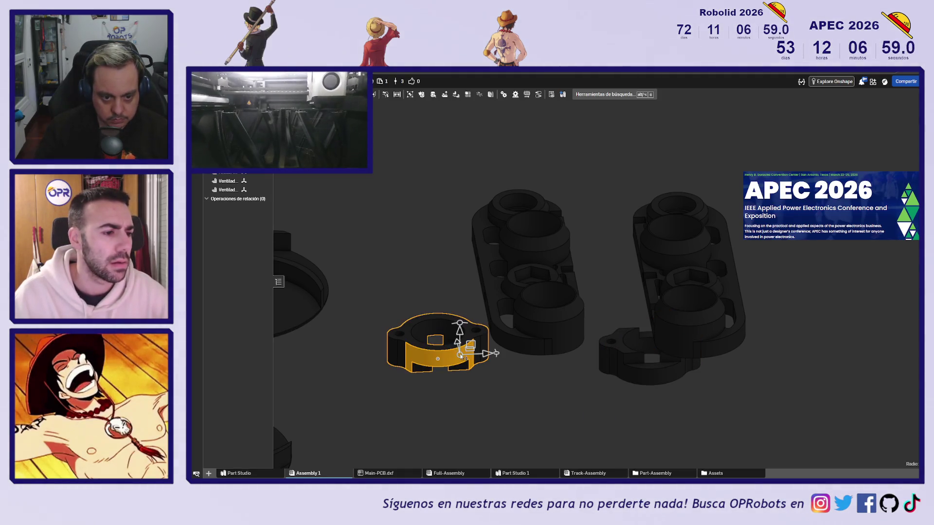
{"action": "mouse_move", "coordinate": [466, 327]}
{"action": "left_mouse_down"}
{"action": "mouse_move", "coordinate": [477, 310]}
{"action": "mouse_move", "coordinate": [377, 378]}
{"action": "left_mouse_up"}
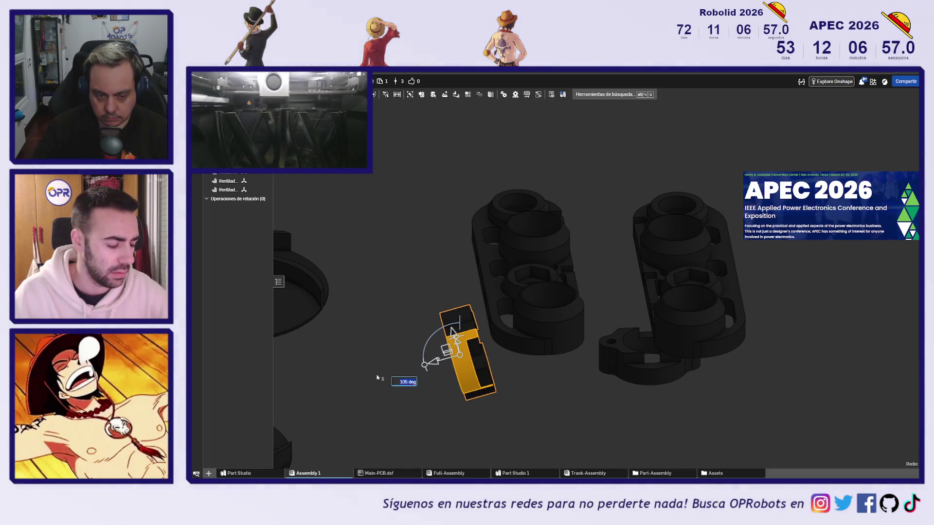
{"action": "type", "text": "180"}
{"action": "left_click", "coordinate": [522, 390]}
Step: Undo twice to reposition the clamp, then orbit to a near top-down view of the plates
{"action": "mouse_move", "coordinate": [548, 392]}
{"action": "right_mouse_down"}
{"action": "mouse_move", "coordinate": [559, 413]}
{"action": "mouse_move", "coordinate": [569, 400]}
{"action": "right_mouse_up"}
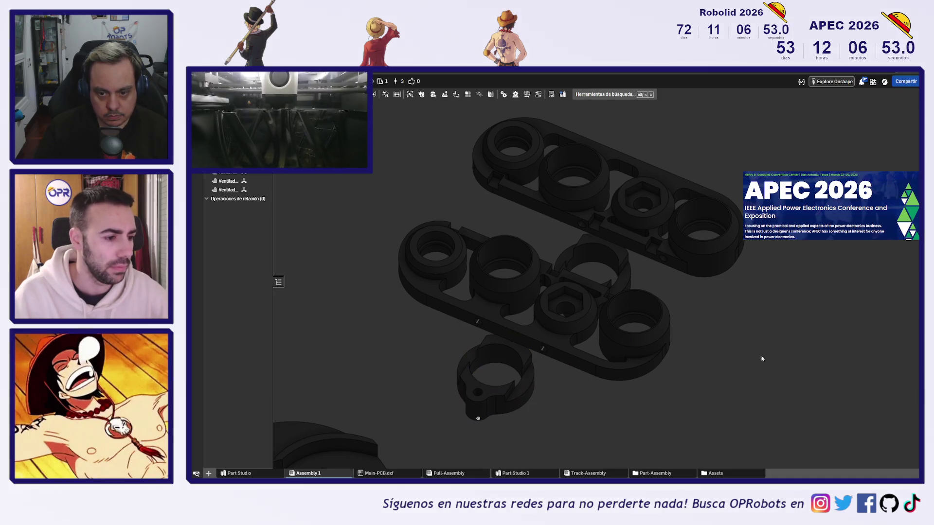
{"action": "key", "text": "ctrl+z"}
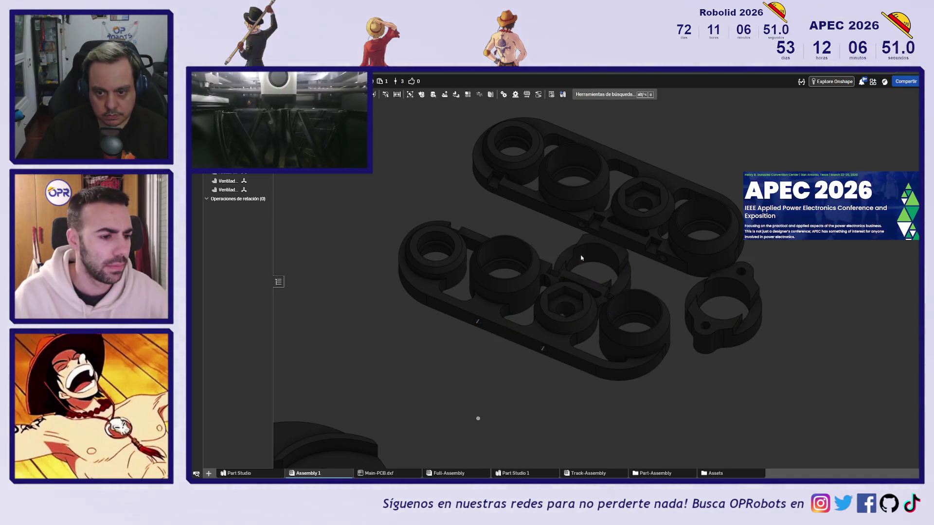
{"action": "key", "text": "ctrl+z"}
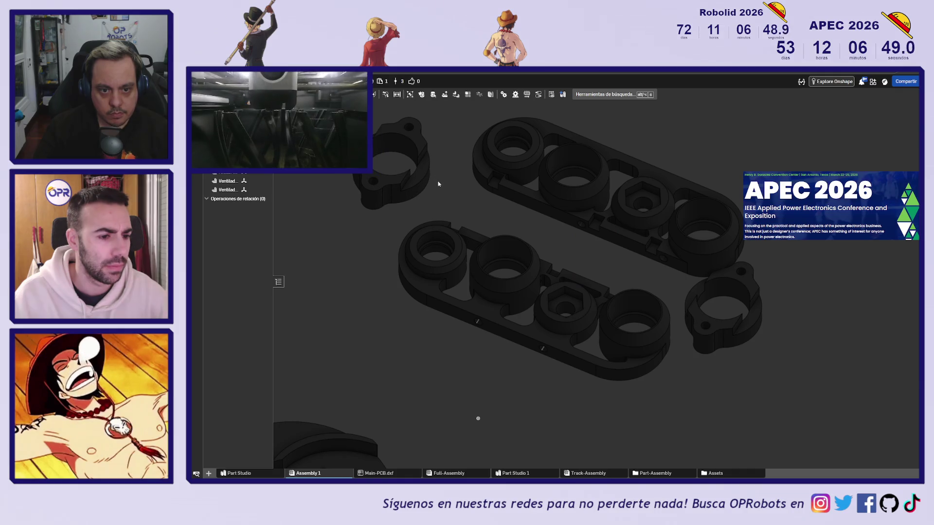
{"action": "mouse_move", "coordinate": [438, 181]}
{"action": "right_mouse_down"}
{"action": "mouse_move", "coordinate": [733, 237]}
{"action": "mouse_move", "coordinate": [717, 245]}
{"action": "mouse_move", "coordinate": [770, 154]}
{"action": "right_mouse_up"}
{"action": "scroll", "coordinate": [771, 154], "scroll_direction": "up", "scroll_amount": 2}
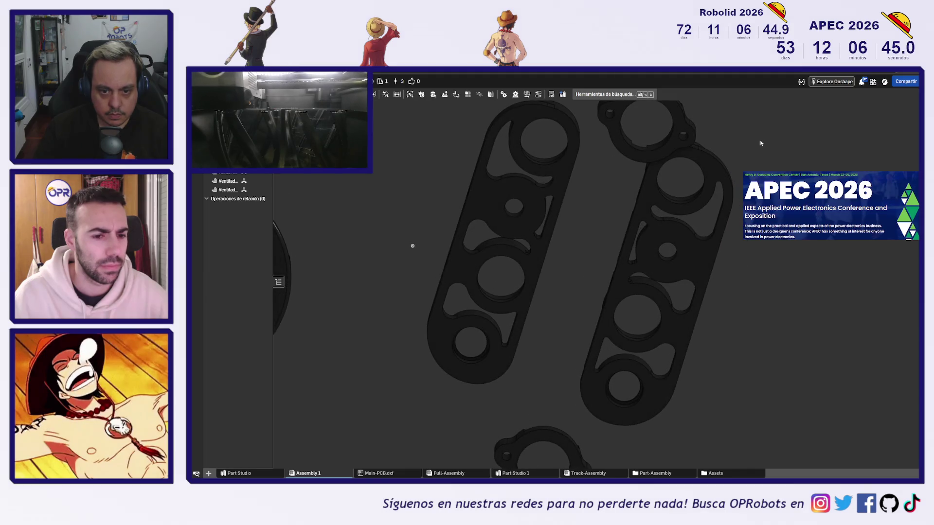
{"action": "scroll", "coordinate": [580, 229], "scroll_direction": "up", "scroll_amount": 3}
{"action": "right_click_drag", "start_coordinate": [609, 258], "coordinate": [606, 309]}
{"action": "right_click_drag", "start_coordinate": [605, 312], "coordinate": [607, 270]}
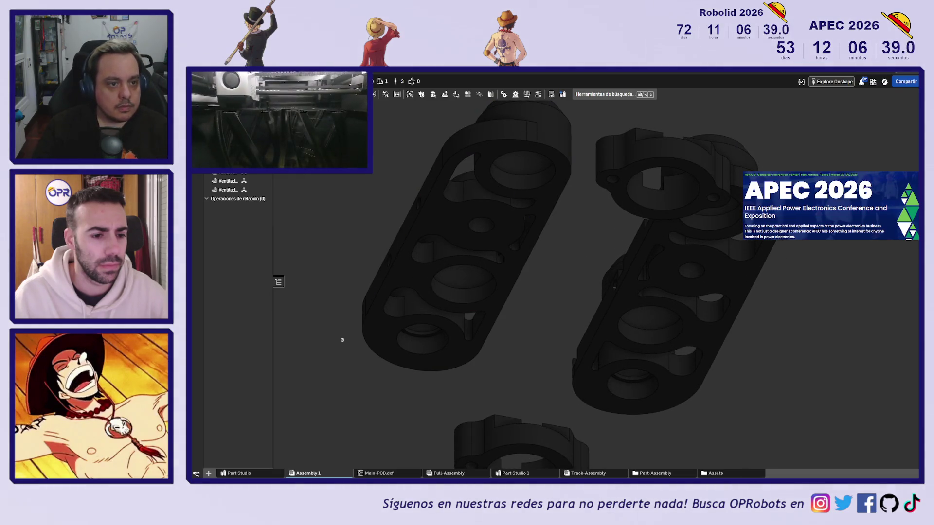
Step: Fasten Bracket L to Bracket R with a -2 mm Y offset, flipped side by side
{"action": "key", "text": "f"}
{"action": "scroll", "coordinate": [629, 291], "scroll_direction": "down", "scroll_amount": 3}
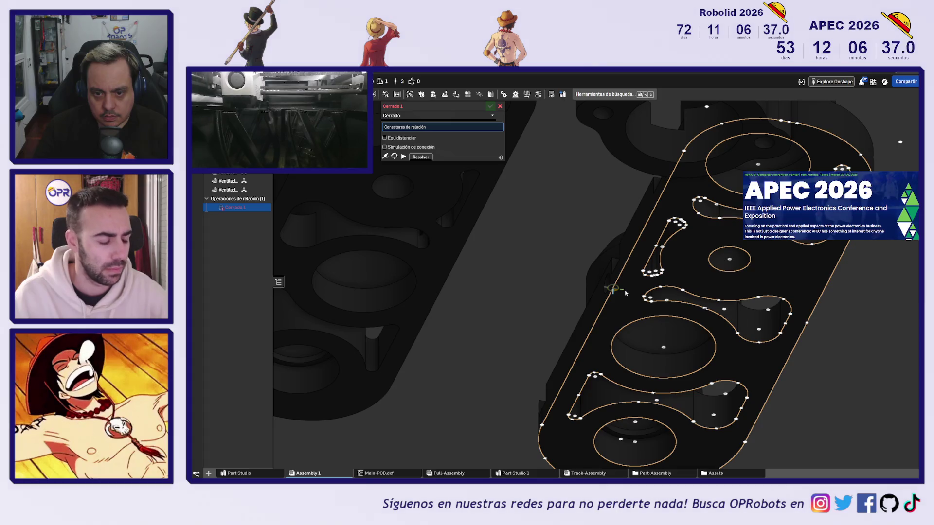
{"action": "left_click", "coordinate": [625, 292]}
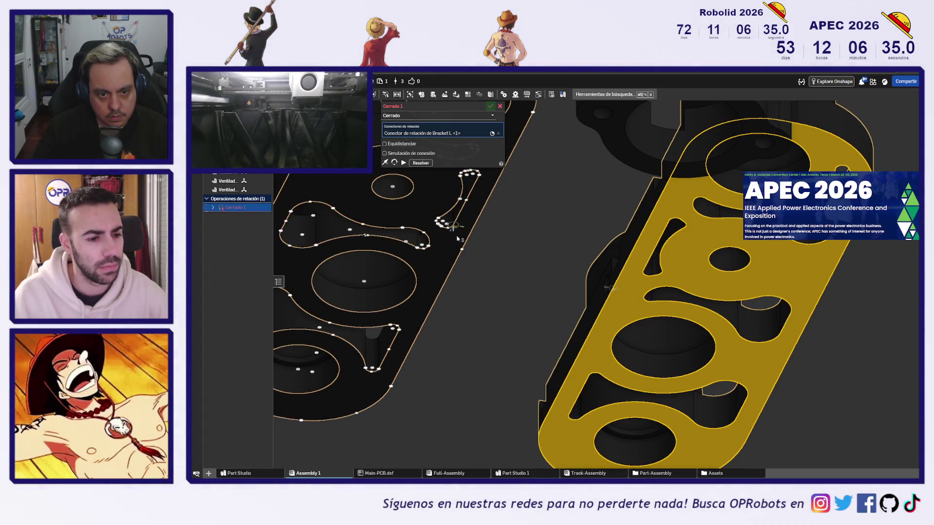
{"action": "left_click", "coordinate": [457, 248]}
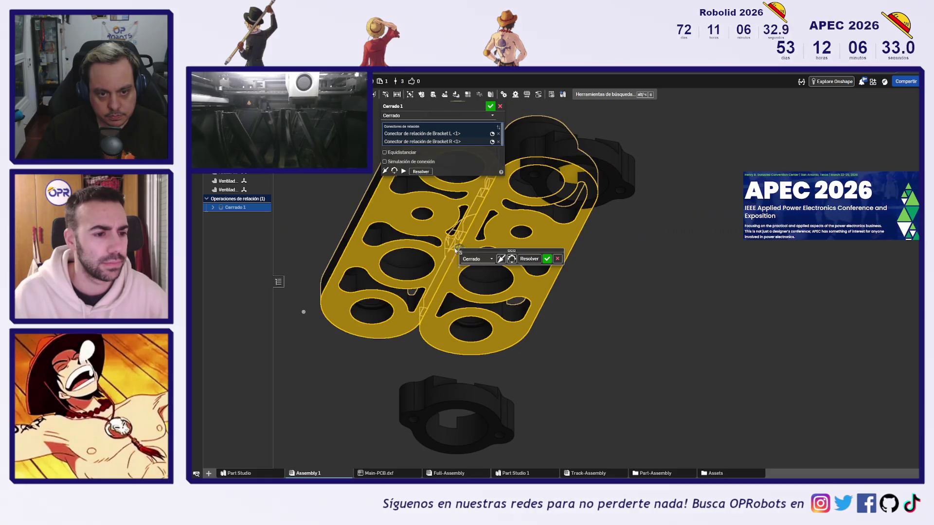
{"action": "left_click", "coordinate": [401, 153]}
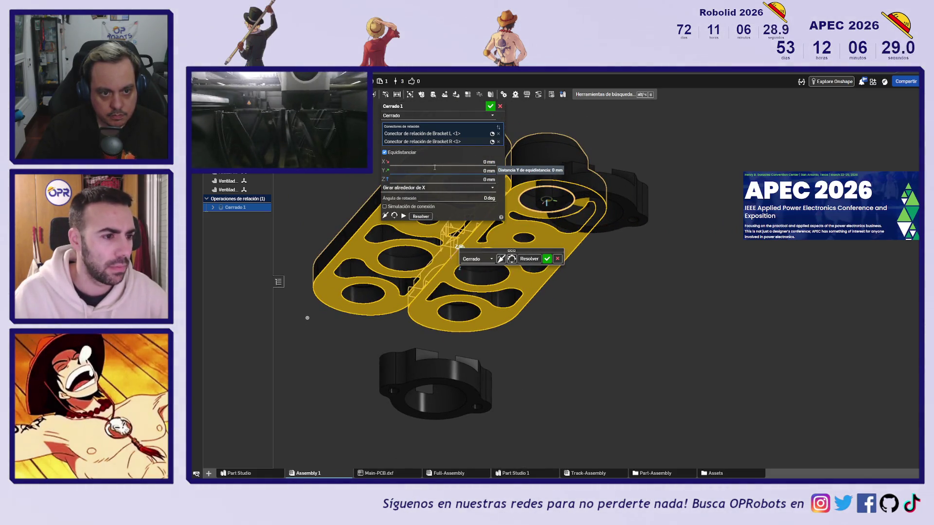
{"action": "type", "text": "2"}
{"action": "key", "text": "Return"}
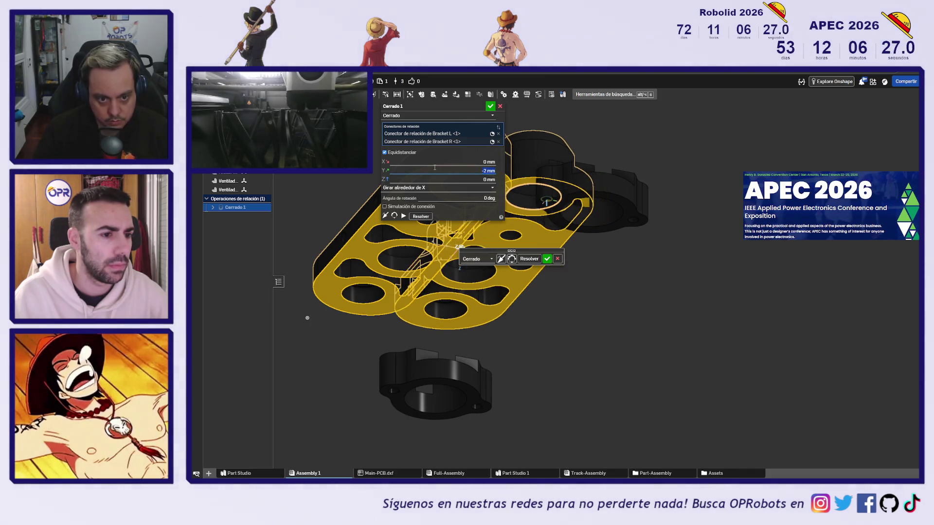
{"action": "left_click", "coordinate": [499, 127]}
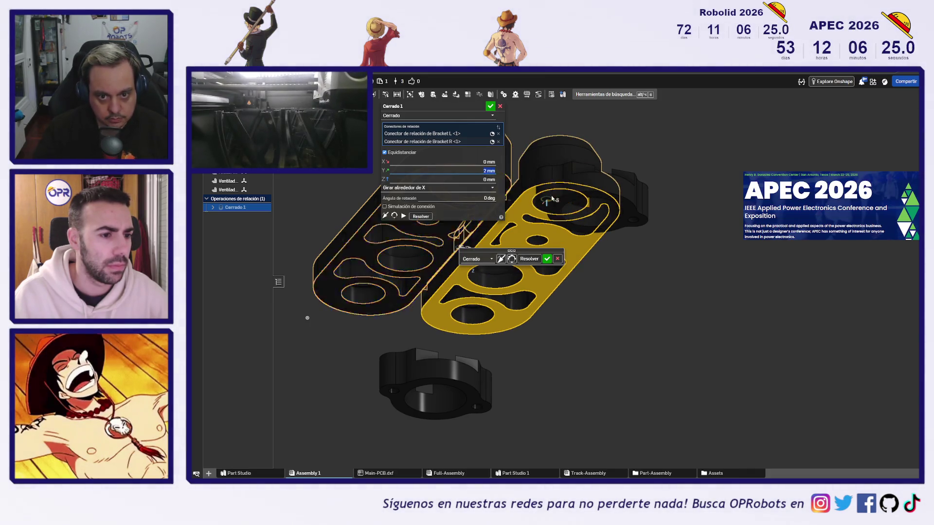
{"action": "left_click", "coordinate": [488, 108]}
Step: Move the small bracket part down-left and start a second fastened mate
{"action": "mouse_move", "coordinate": [678, 187]}
{"action": "right_mouse_down"}
{"action": "mouse_move", "coordinate": [700, 225]}
{"action": "mouse_move", "coordinate": [700, 302]}
{"action": "right_mouse_up"}
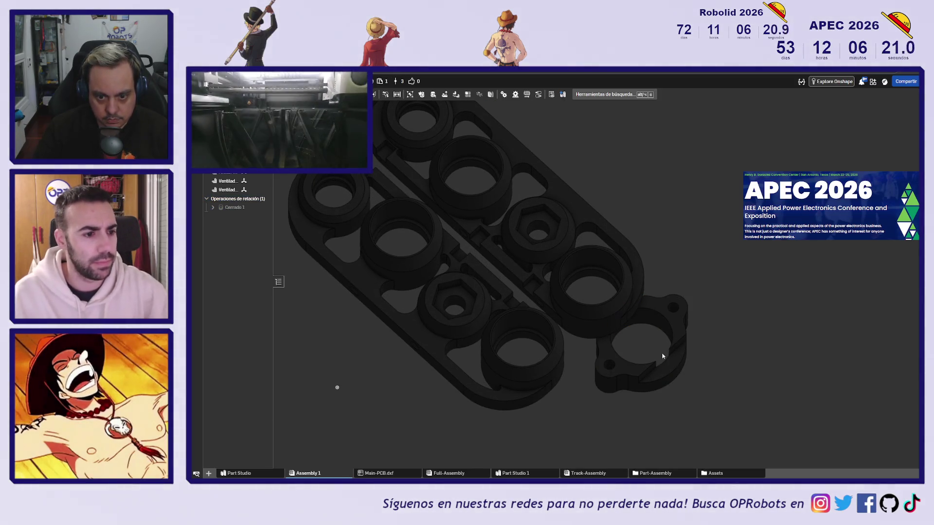
{"action": "left_click_drag", "start_coordinate": [660, 366], "coordinate": [656, 377]}
{"action": "right_click_drag", "start_coordinate": [632, 379], "coordinate": [689, 296]}
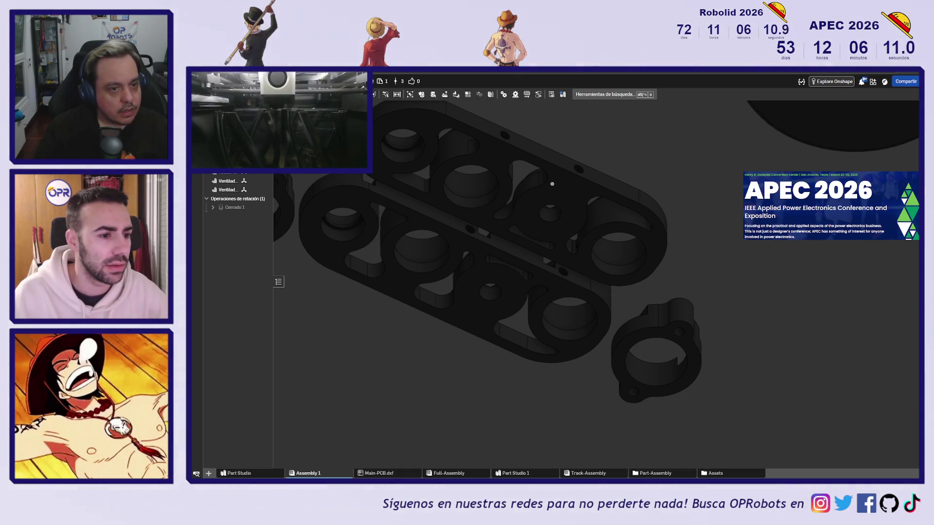
{"action": "key", "text": "f"}
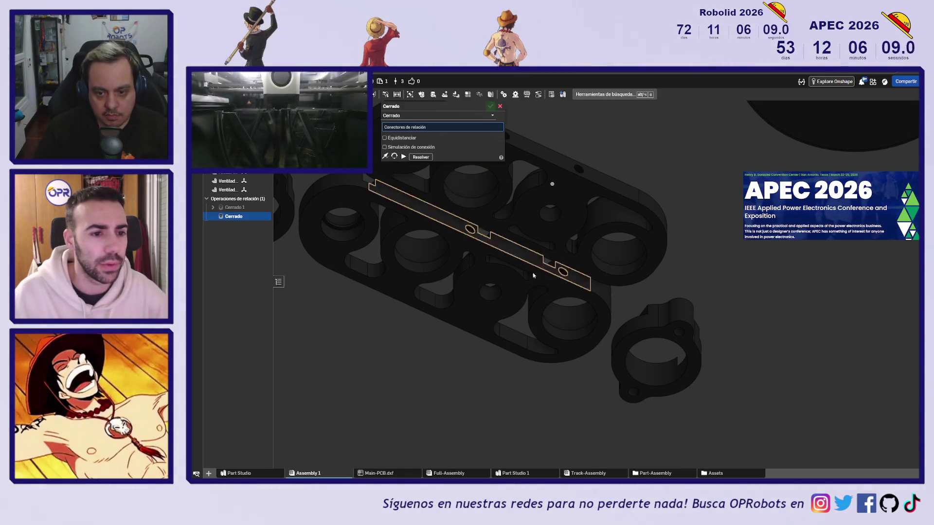
{"action": "scroll", "coordinate": [723, 367], "scroll_direction": "up", "scroll_amount": 3}
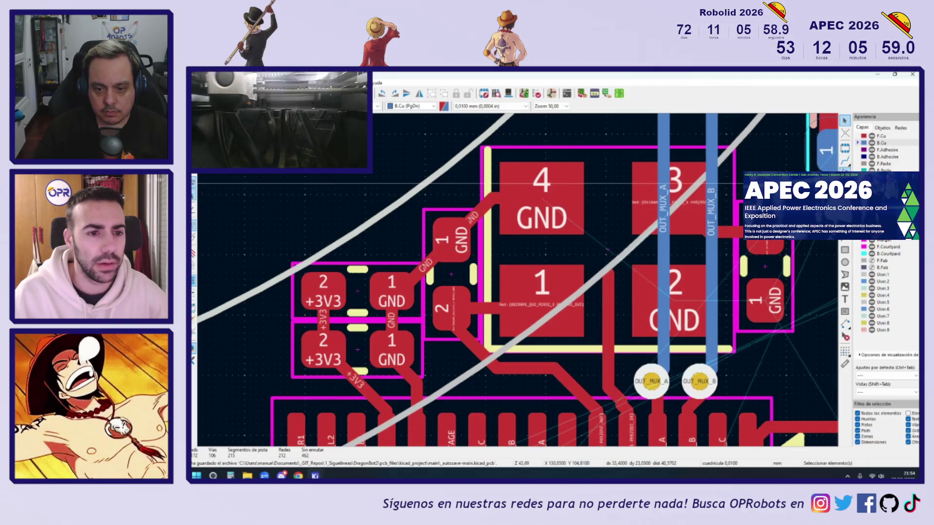
{"action": "key", "text": "x"}
{"action": "left_click", "coordinate": [609, 273]}
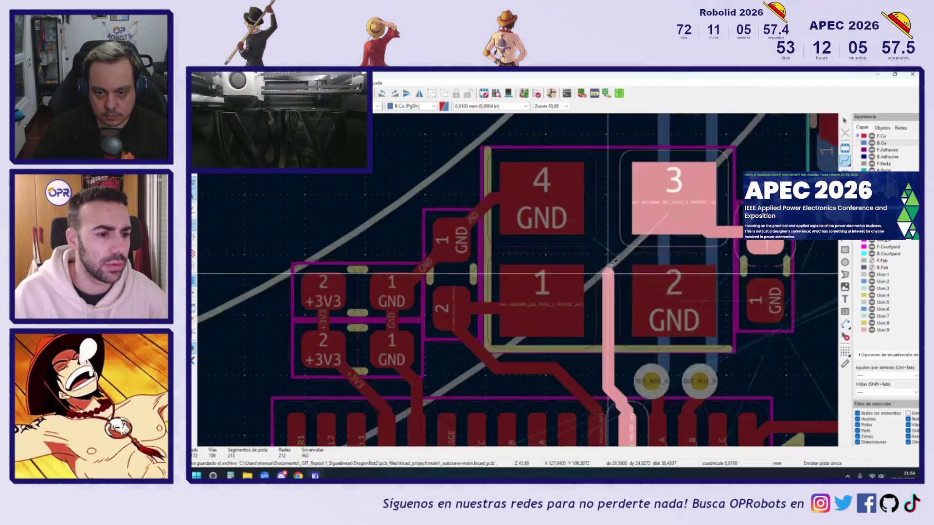
{"action": "left_click", "coordinate": [674, 198]}
{"action": "key", "text": "Page_Down"}
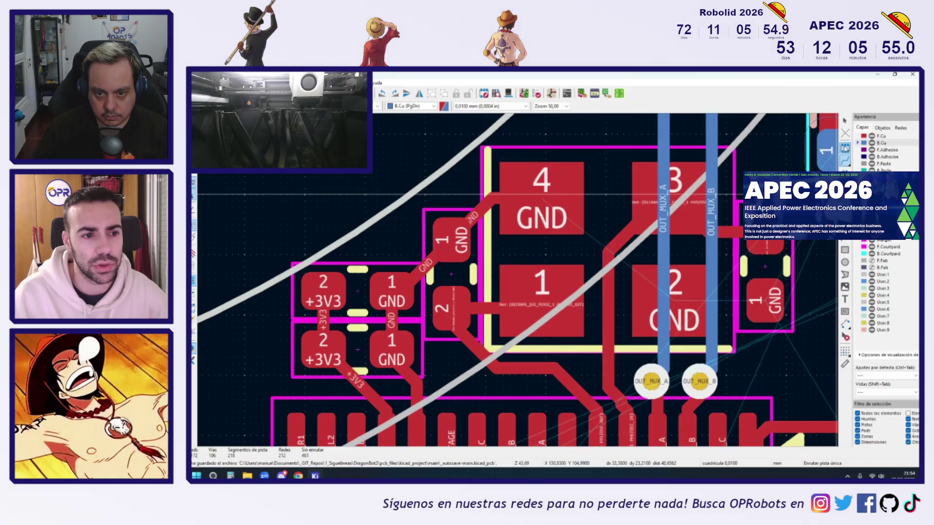
{"action": "scroll", "coordinate": [710, 291], "scroll_direction": "down", "scroll_amount": 2}
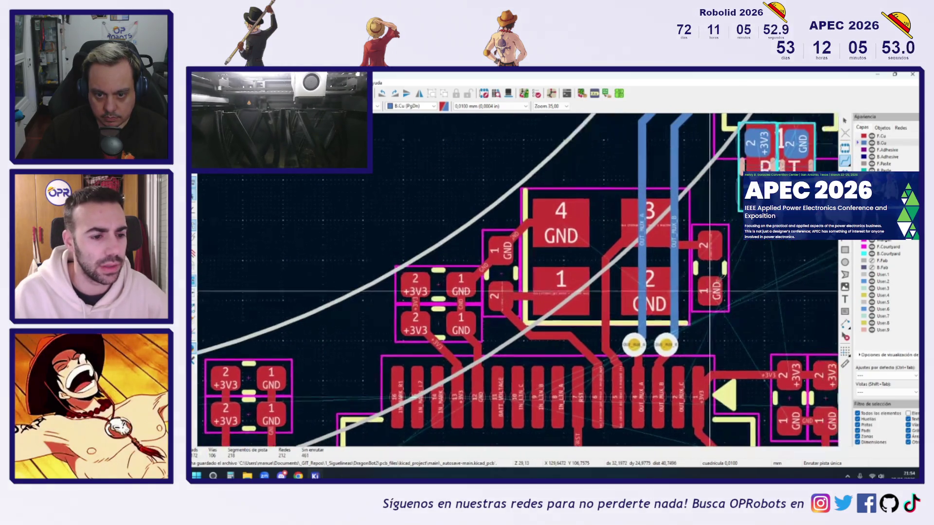
{"action": "left_click", "coordinate": [667, 413]}
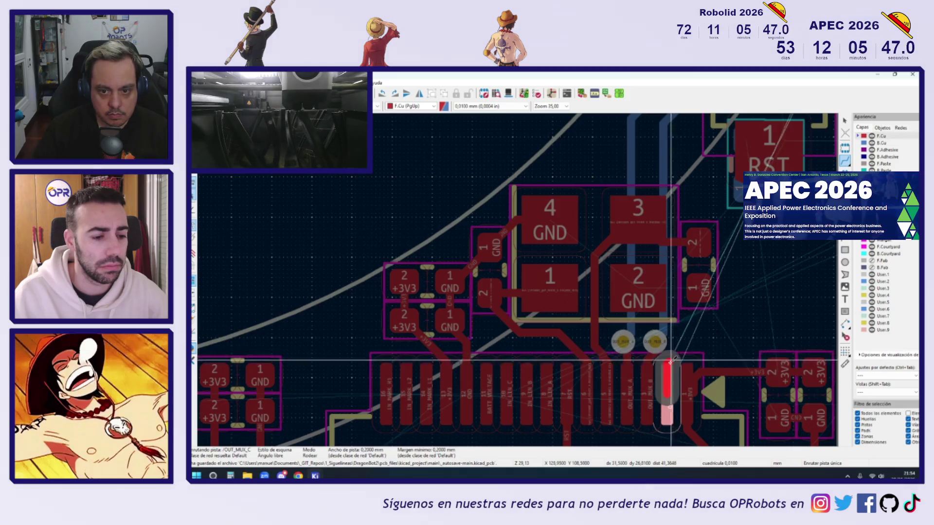
{"action": "scroll", "coordinate": [666, 434], "scroll_direction": "down", "scroll_amount": 2}
{"action": "scroll", "coordinate": [671, 379], "scroll_direction": "up", "scroll_amount": 4}
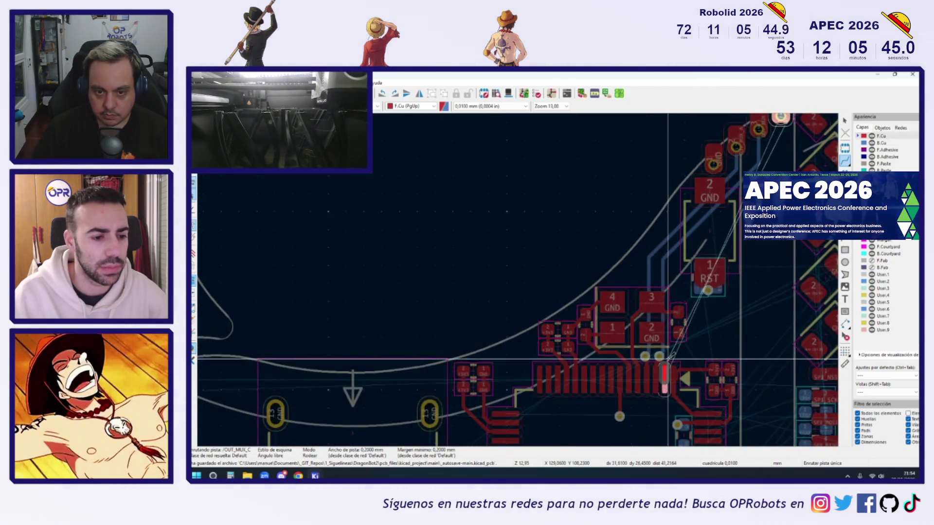
{"action": "scroll", "coordinate": [670, 377], "scroll_direction": "down", "scroll_amount": 5}
{"action": "key", "text": "v"}
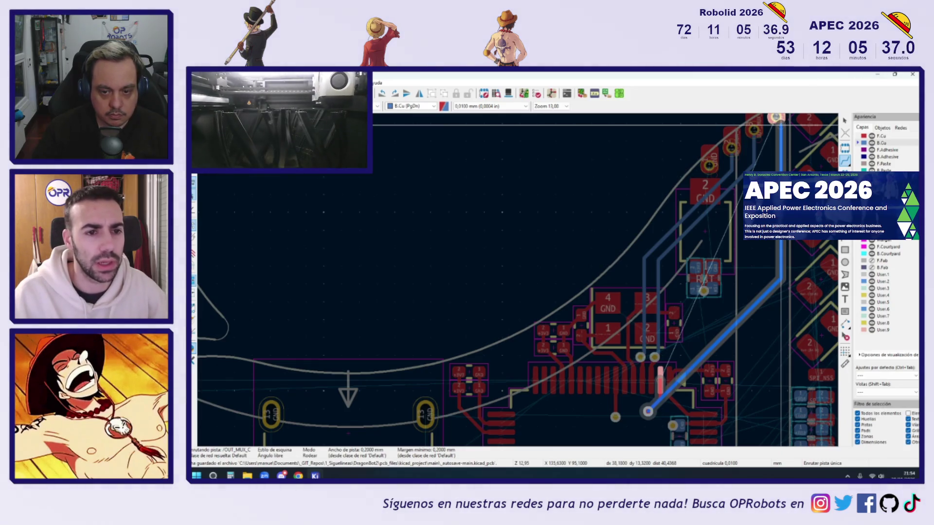
{"action": "scroll", "coordinate": [776, 126], "scroll_direction": "up", "scroll_amount": 1, "text": "shift"}
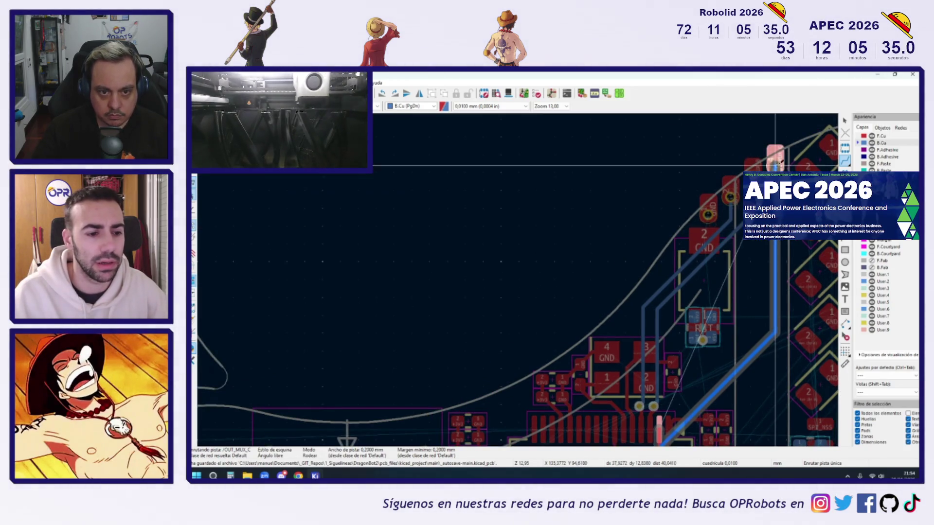
{"action": "key", "text": "Escape"}
{"action": "scroll", "coordinate": [697, 335], "scroll_direction": "down", "scroll_amount": 2, "text": "shift"}
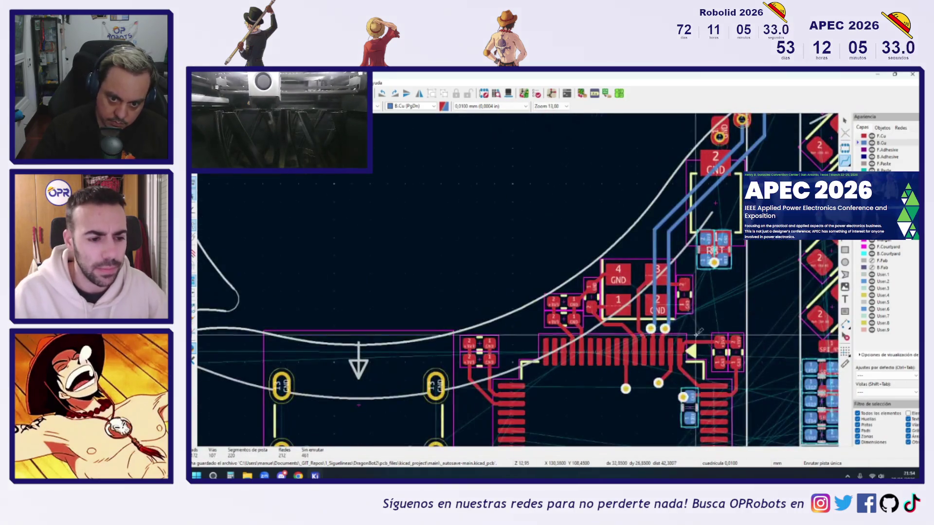
{"action": "scroll", "coordinate": [647, 377], "scroll_direction": "up", "scroll_amount": 4}
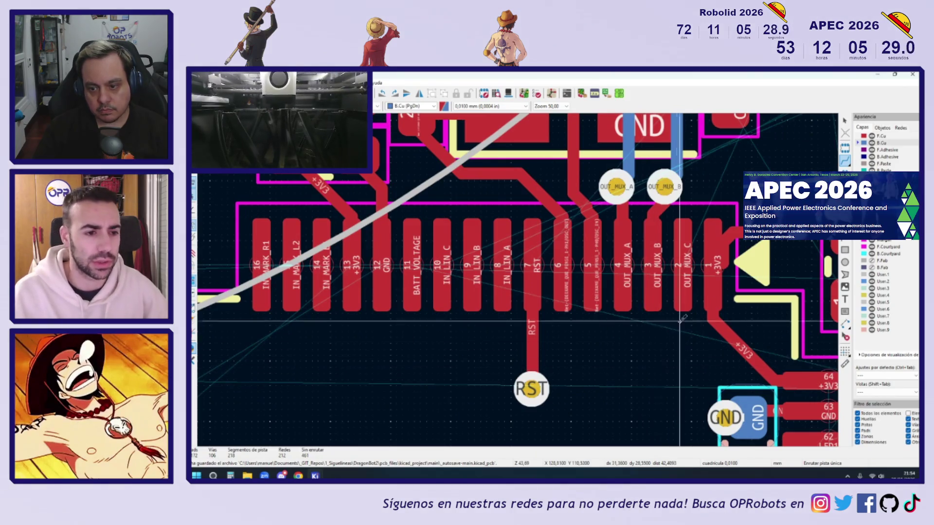
{"action": "scroll", "coordinate": [659, 263], "scroll_direction": "up", "scroll_amount": 2, "text": "shift"}
{"action": "scroll", "coordinate": [659, 262], "scroll_direction": "down", "scroll_amount": 2}
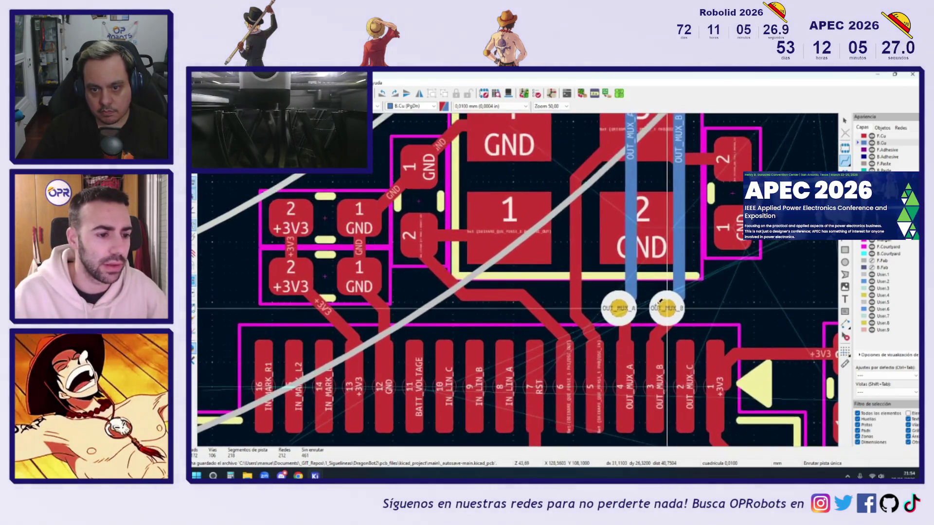
{"action": "scroll", "coordinate": [675, 272], "scroll_direction": "down", "scroll_amount": 2}
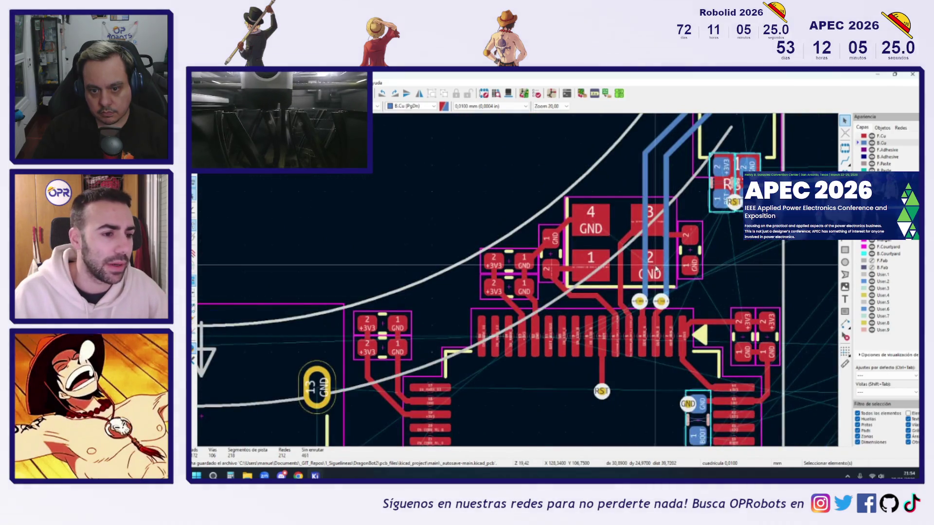
{"action": "scroll", "coordinate": [638, 300], "scroll_direction": "up", "scroll_amount": 2, "text": "shift"}
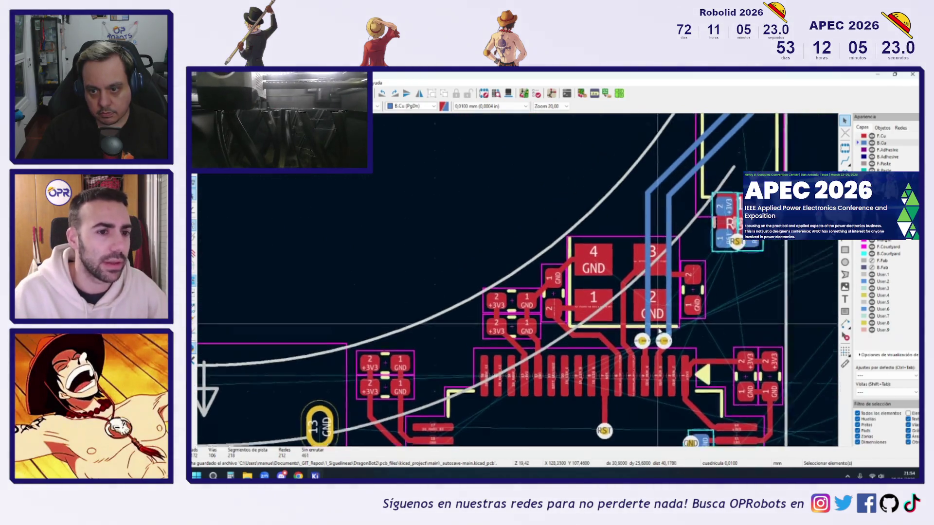
{"action": "scroll", "coordinate": [647, 317], "scroll_direction": "down", "scroll_amount": 2, "text": "shift"}
{"action": "scroll", "coordinate": [655, 331], "scroll_direction": "up", "scroll_amount": 1}
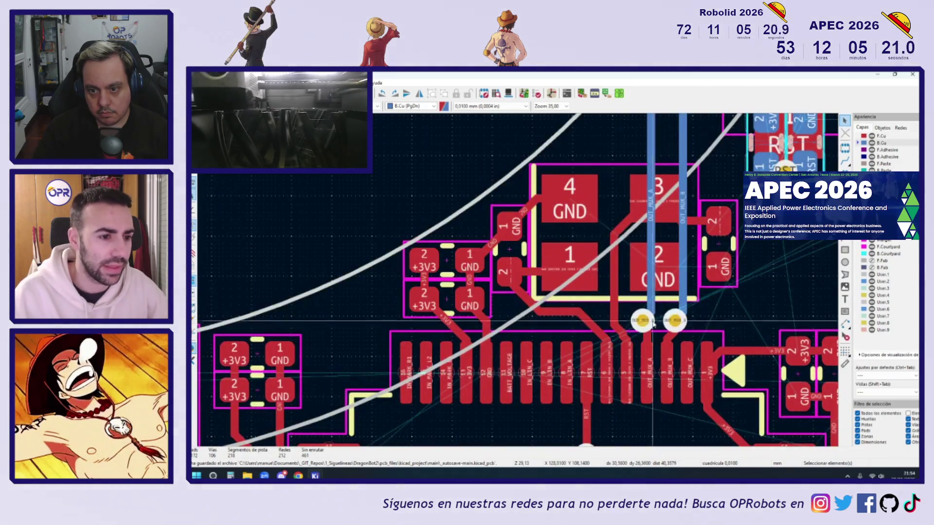
{"action": "key", "text": "x"}
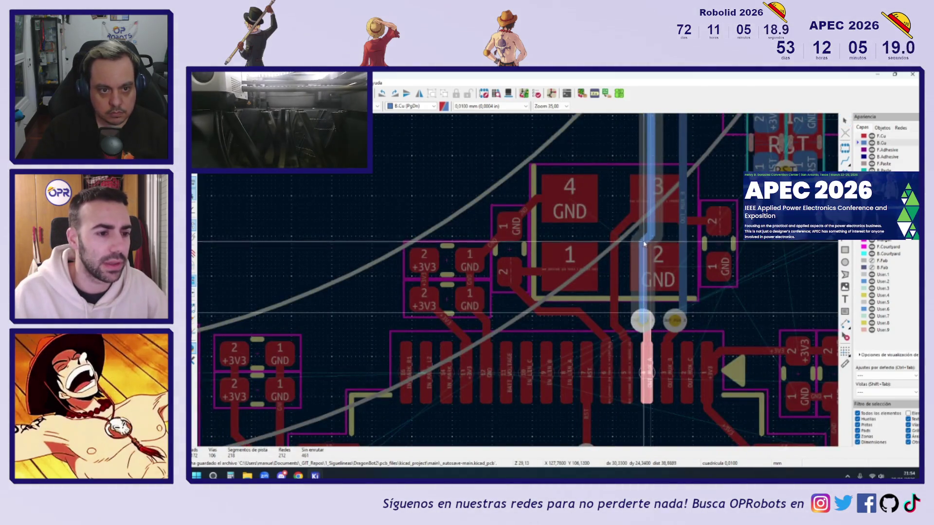
{"action": "scroll", "coordinate": [645, 193], "scroll_direction": "down", "scroll_amount": 2}
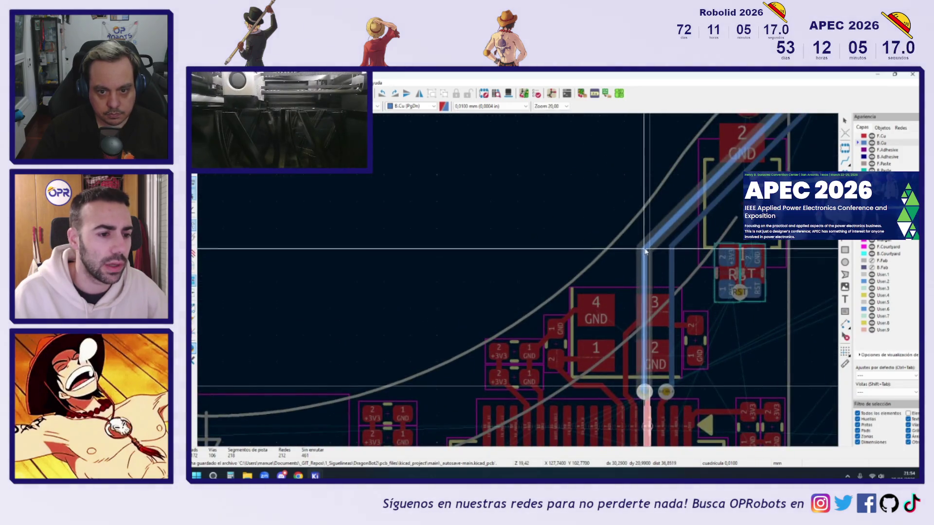
{"action": "scroll", "coordinate": [644, 249], "scroll_direction": "up", "scroll_amount": 2}
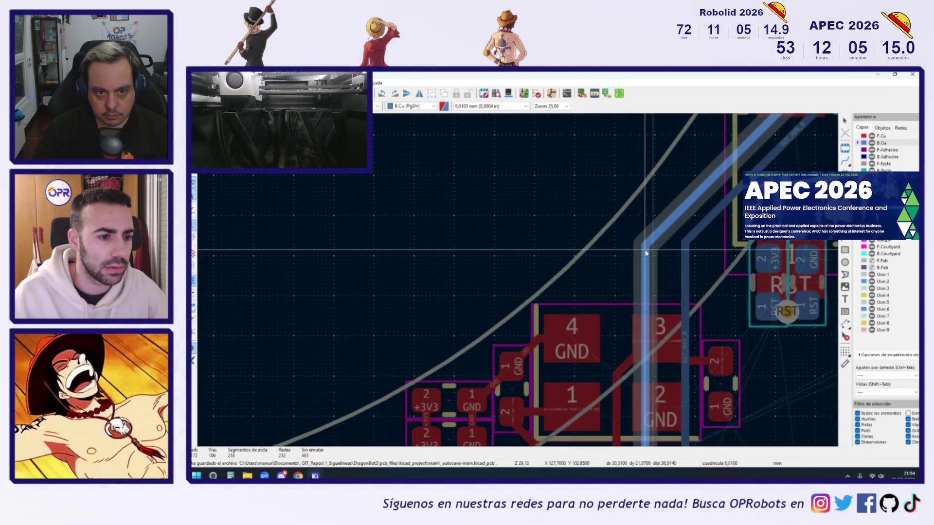
{"action": "key", "text": "Escape"}
{"action": "scroll", "coordinate": [646, 253], "scroll_direction": "down", "scroll_amount": 2}
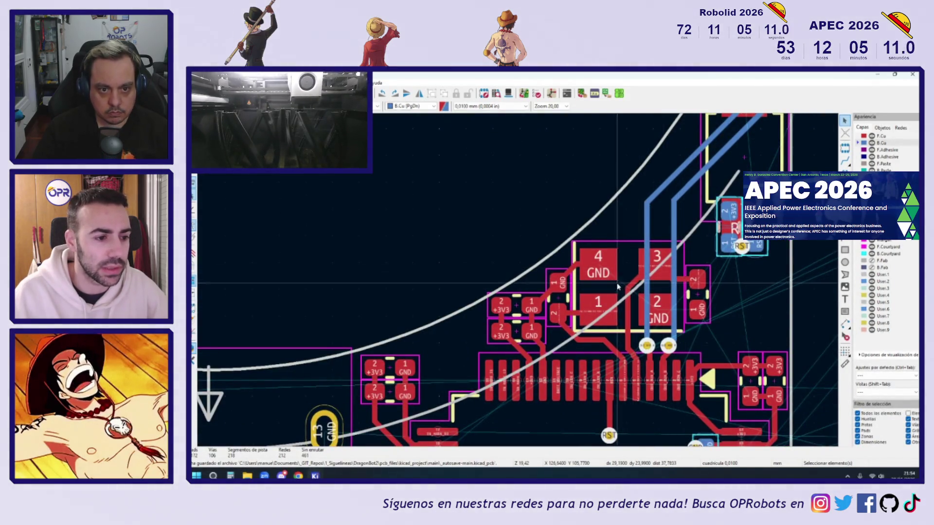
{"action": "scroll", "coordinate": [618, 287], "scroll_direction": "up", "scroll_amount": 2}
{"action": "left_click", "coordinate": [638, 277]}
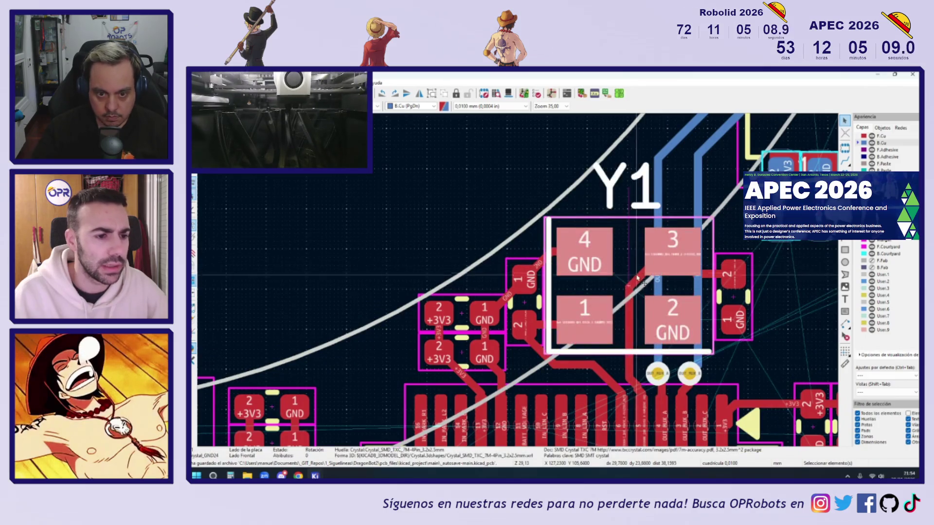
Step: Move the Y1 crystal slightly lower using M
{"action": "scroll", "coordinate": [640, 288], "scroll_direction": "up", "scroll_amount": 2}
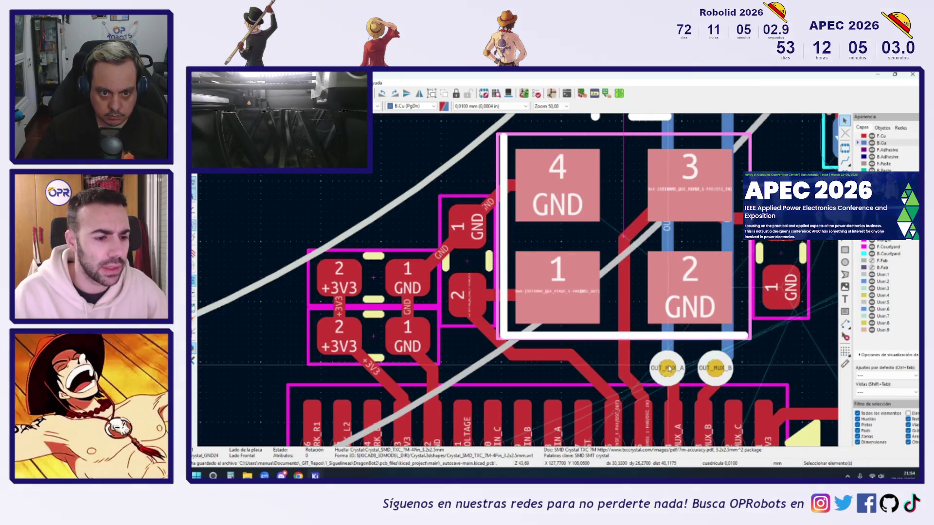
{"action": "scroll", "coordinate": [667, 324], "scroll_direction": "up", "scroll_amount": 1, "text": "shift"}
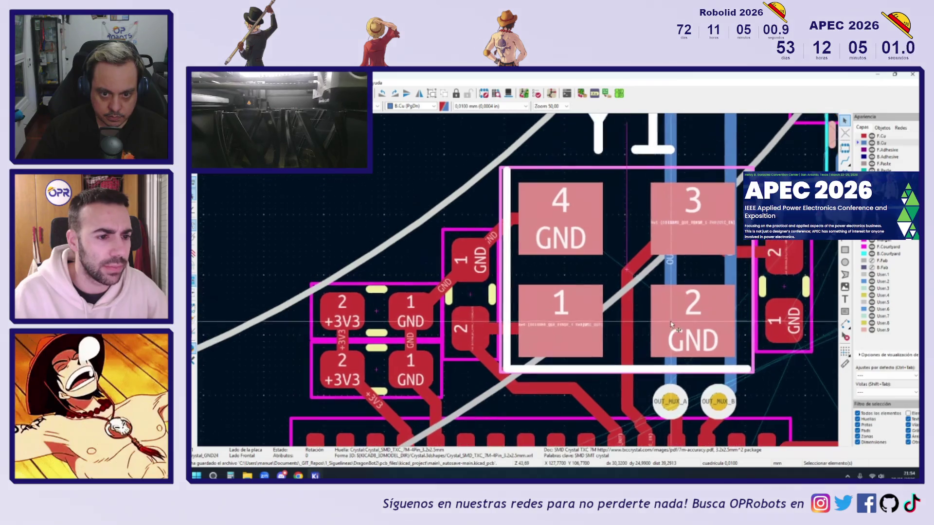
{"action": "scroll", "coordinate": [652, 351], "scroll_direction": "down", "scroll_amount": 1, "text": "shift"}
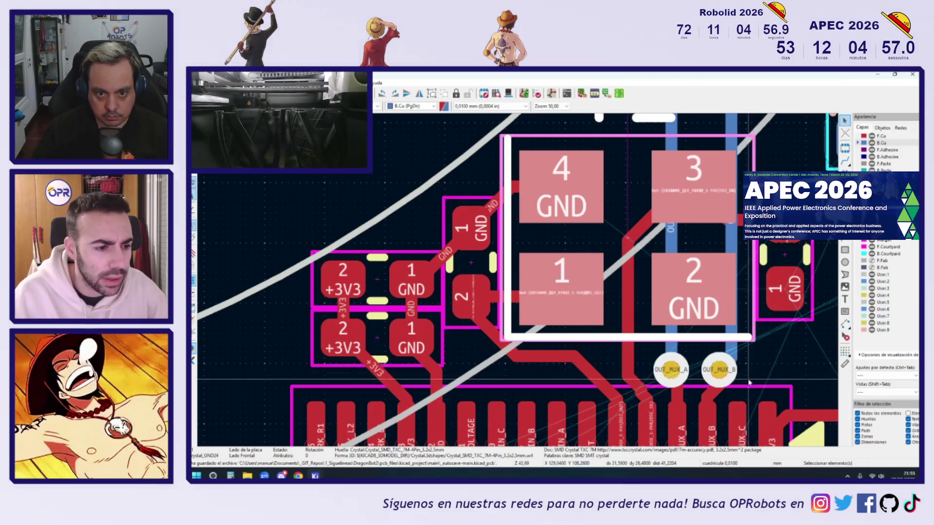
{"action": "scroll", "coordinate": [629, 296], "scroll_direction": "down", "scroll_amount": 3}
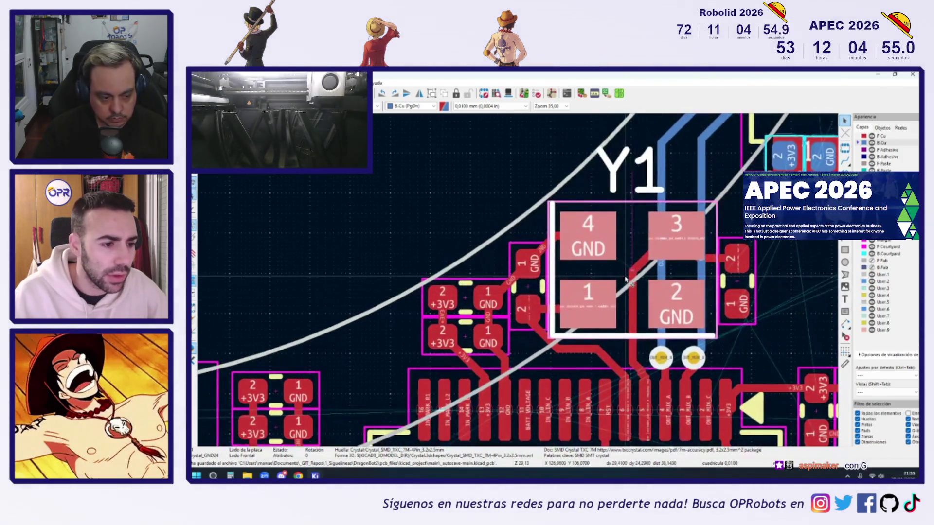
{"action": "key", "text": "m"}
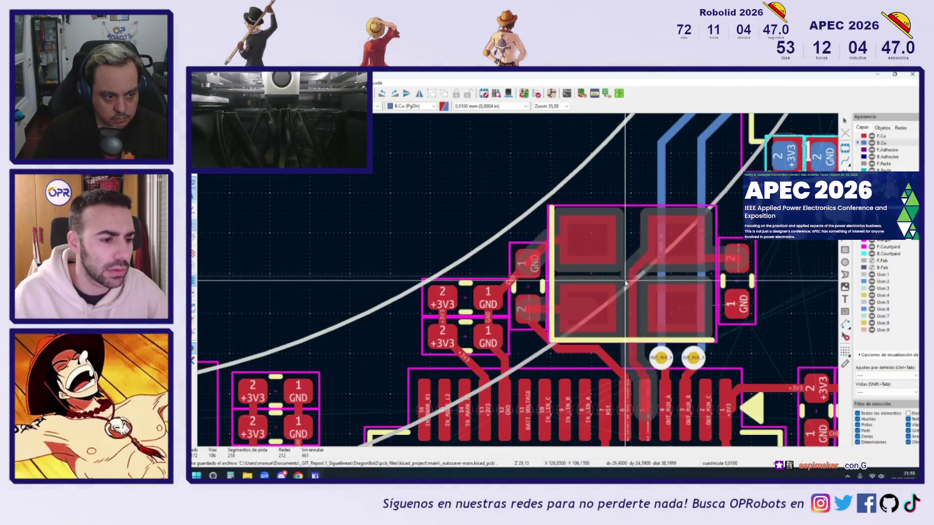
{"action": "left_click", "coordinate": [625, 281]}
Step: Drag the OUT_MUX_A via beside the OUT_MUX_B via, then select capacitor C5
{"action": "scroll", "coordinate": [678, 354], "scroll_direction": "up", "scroll_amount": 3}
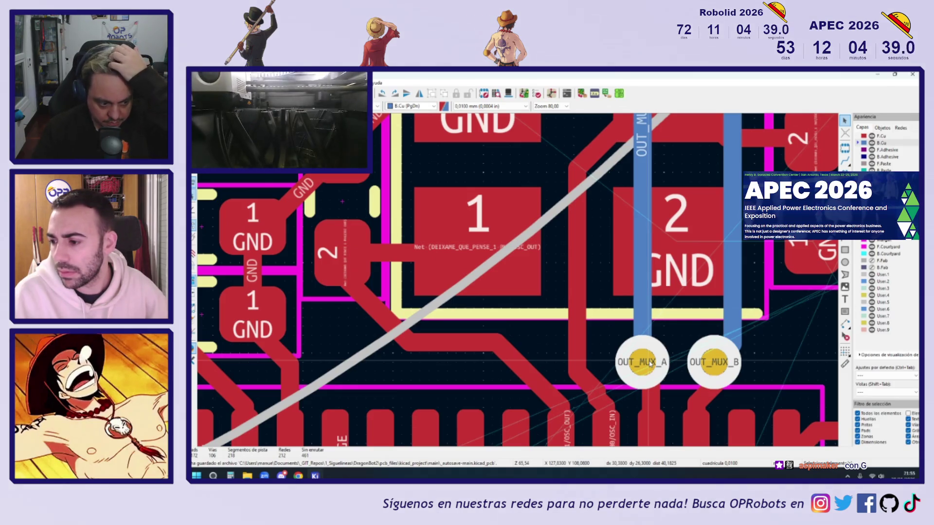
{"action": "mouse_move", "coordinate": [651, 364]}
{"action": "left_mouse_down"}
{"action": "mouse_move", "coordinate": [649, 330]}
{"action": "mouse_move", "coordinate": [607, 334]}
{"action": "mouse_move", "coordinate": [677, 418]}
{"action": "mouse_move", "coordinate": [594, 340]}
{"action": "mouse_move", "coordinate": [521, 355]}
{"action": "mouse_move", "coordinate": [702, 350]}
{"action": "mouse_move", "coordinate": [616, 355]}
{"action": "mouse_move", "coordinate": [663, 328]}
{"action": "mouse_move", "coordinate": [573, 413]}
{"action": "mouse_move", "coordinate": [703, 299]}
{"action": "mouse_move", "coordinate": [672, 354]}
{"action": "left_mouse_up"}
{"action": "scroll", "coordinate": [677, 349], "scroll_direction": "down", "scroll_amount": 3}
{"action": "middle_click_drag", "start_coordinate": [741, 285], "coordinate": [662, 289]}
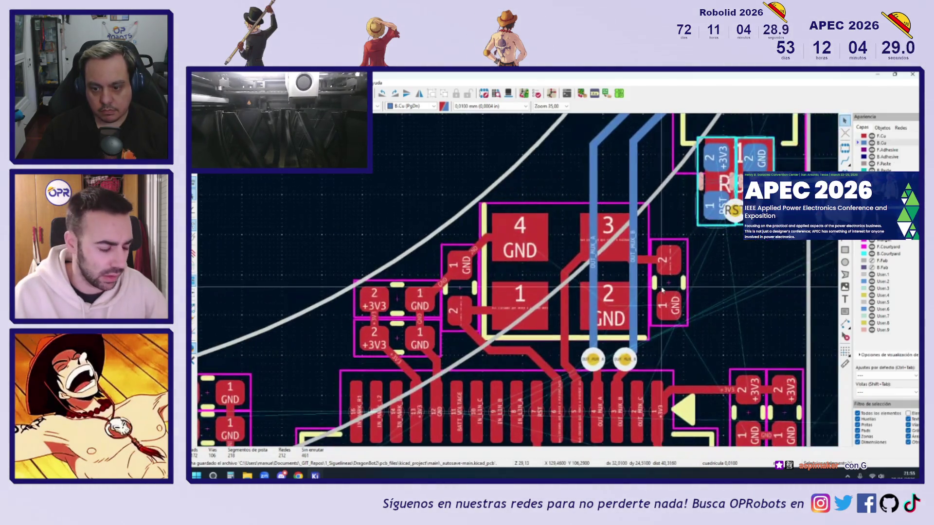
{"action": "left_click", "coordinate": [670, 291]}
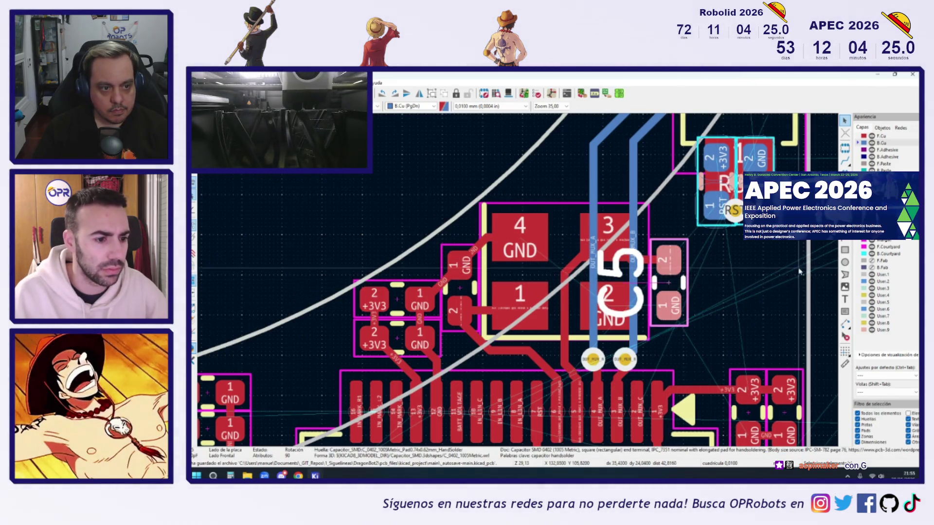
Step: Move capacitor C5 next to the crystal Y1's pad 2 (GND)
{"action": "left_click", "coordinate": [691, 339]}
{"action": "scroll", "coordinate": [692, 339], "scroll_direction": "up", "scroll_amount": 3}
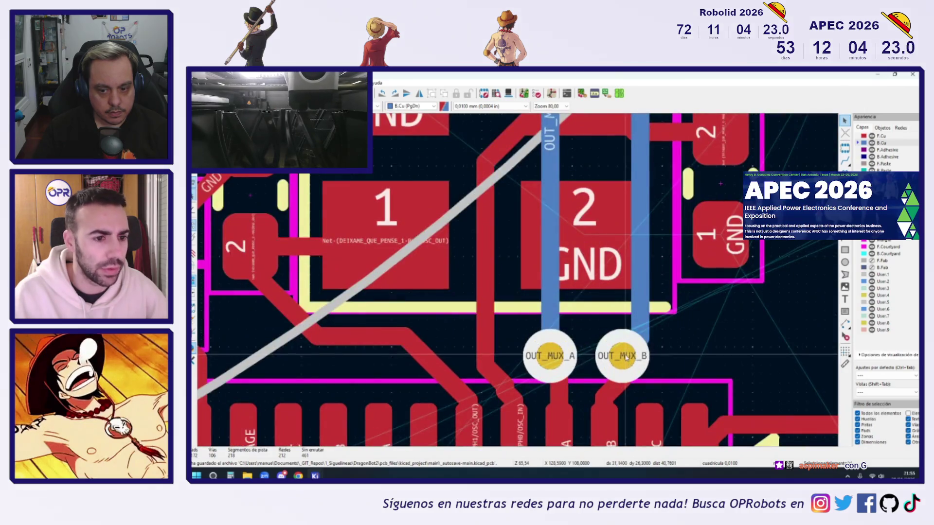
{"action": "scroll", "coordinate": [720, 224], "scroll_direction": "down", "scroll_amount": 4}
{"action": "scroll", "coordinate": [758, 244], "scroll_direction": "up", "scroll_amount": 2}
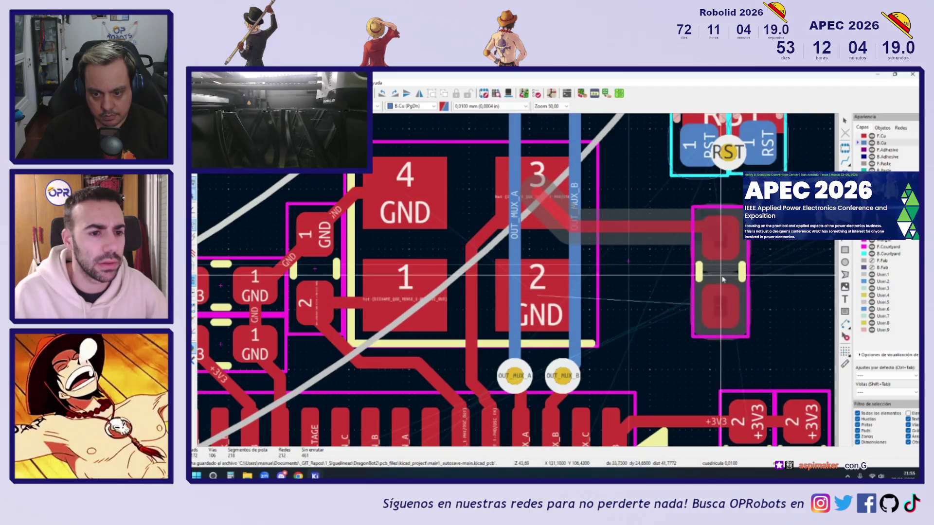
{"action": "middle_click_drag", "start_coordinate": [756, 276], "coordinate": [650, 300]}
{"action": "mouse_move", "coordinate": [650, 300]}
{"action": "left_mouse_down"}
{"action": "mouse_move", "coordinate": [683, 258]}
{"action": "mouse_move", "coordinate": [735, 221]}
{"action": "mouse_move", "coordinate": [474, 310]}
{"action": "left_mouse_up"}
{"action": "middle_click_drag", "start_coordinate": [433, 419], "coordinate": [620, 308]}
Step: Drag the OUT_MUX_B via up and to the right, keeping its back-copper track attached
{"action": "key", "text": "x"}
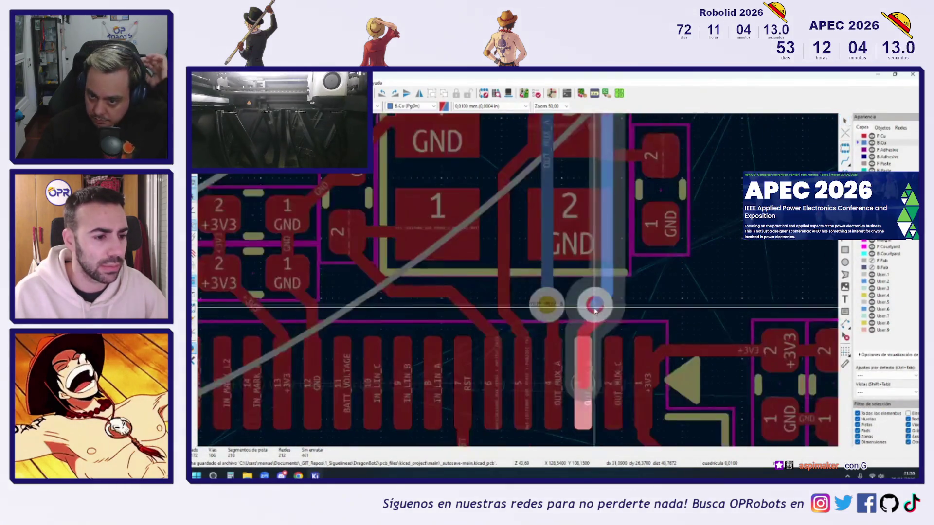
{"action": "key", "text": "Escape"}
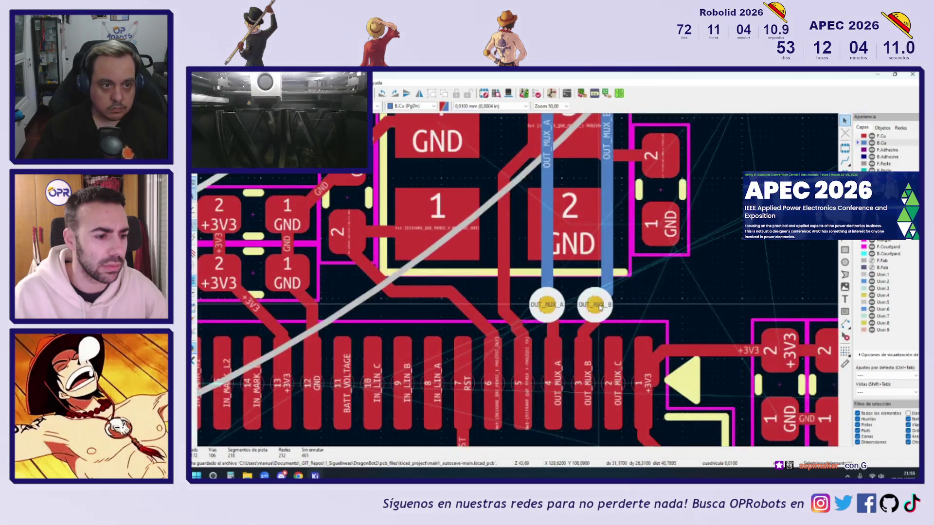
{"action": "mouse_move", "coordinate": [601, 306]}
{"action": "left_mouse_down"}
{"action": "mouse_move", "coordinate": [745, 278]}
{"action": "mouse_move", "coordinate": [505, 305]}
{"action": "mouse_move", "coordinate": [781, 285]}
{"action": "mouse_move", "coordinate": [684, 292]}
{"action": "left_mouse_up"}
{"action": "key", "text": "Escape"}
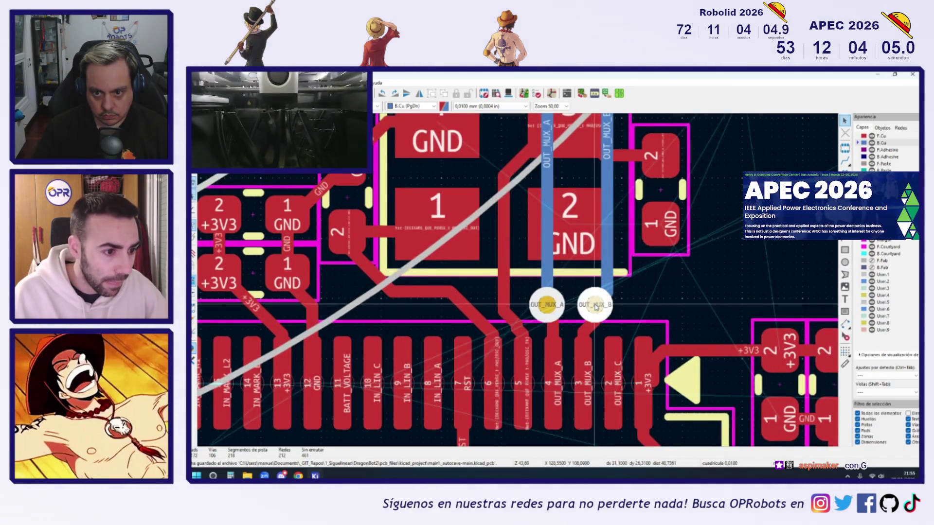
{"action": "left_click_drag", "start_coordinate": [597, 307], "coordinate": [602, 307]}
{"action": "mouse_move", "coordinate": [660, 297]}
{"action": "left_mouse_down"}
{"action": "mouse_move", "coordinate": [736, 266]}
{"action": "mouse_move", "coordinate": [608, 289]}
{"action": "mouse_move", "coordinate": [743, 277]}
{"action": "mouse_move", "coordinate": [666, 287]}
{"action": "mouse_move", "coordinate": [691, 282]}
{"action": "mouse_move", "coordinate": [683, 290]}
{"action": "left_mouse_up"}
Step: Place the OUT_MUX_A and OUT_MUX_B vias side by side, re-route OUT_MUX_B's track, and delete the leftover stub
{"action": "scroll", "coordinate": [706, 282], "scroll_direction": "down", "scroll_amount": 5}
{"action": "scroll", "coordinate": [691, 282], "scroll_direction": "up", "scroll_amount": 5}
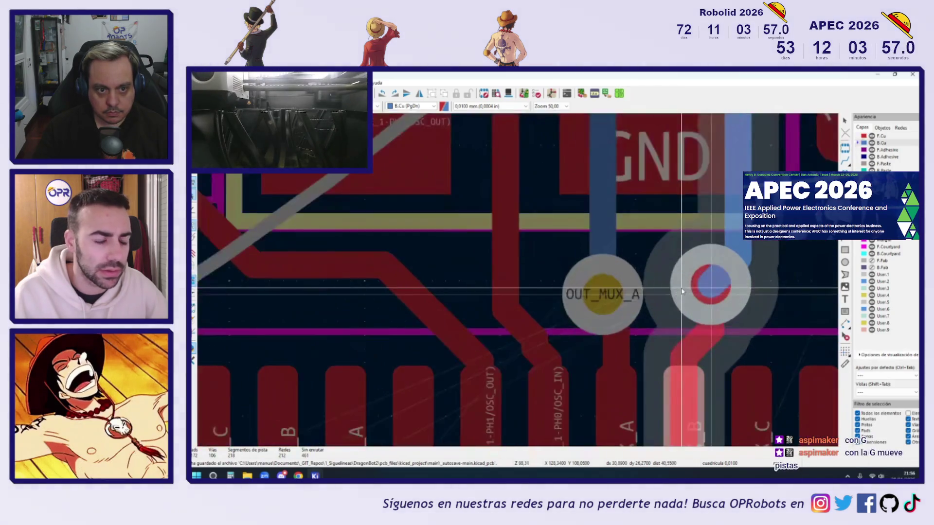
{"action": "left_click", "coordinate": [683, 291]}
{"action": "left_click_drag", "start_coordinate": [604, 299], "coordinate": [592, 265]}
{"action": "left_click_drag", "start_coordinate": [711, 294], "coordinate": [710, 264]}
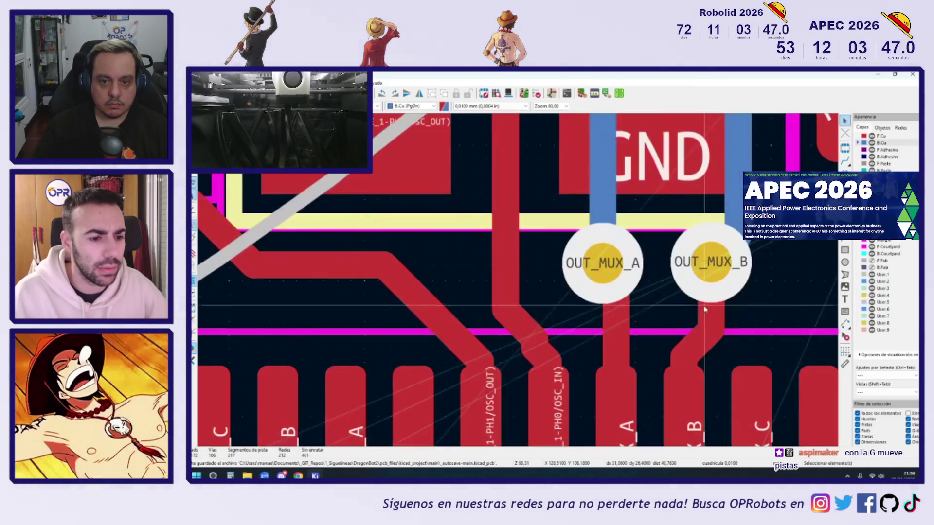
{"action": "key", "text": "g"}
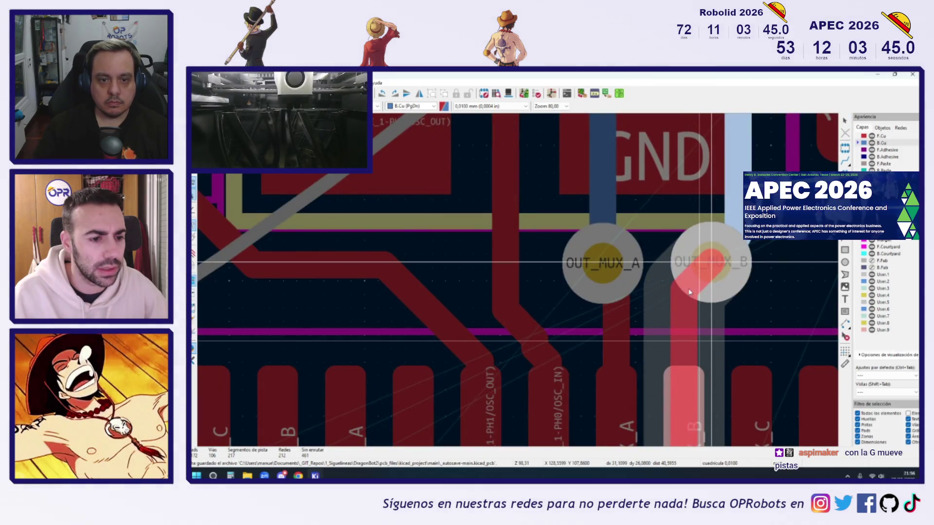
{"action": "left_click", "coordinate": [708, 298]}
{"action": "middle_click_drag", "start_coordinate": [825, 329], "coordinate": [719, 297]}
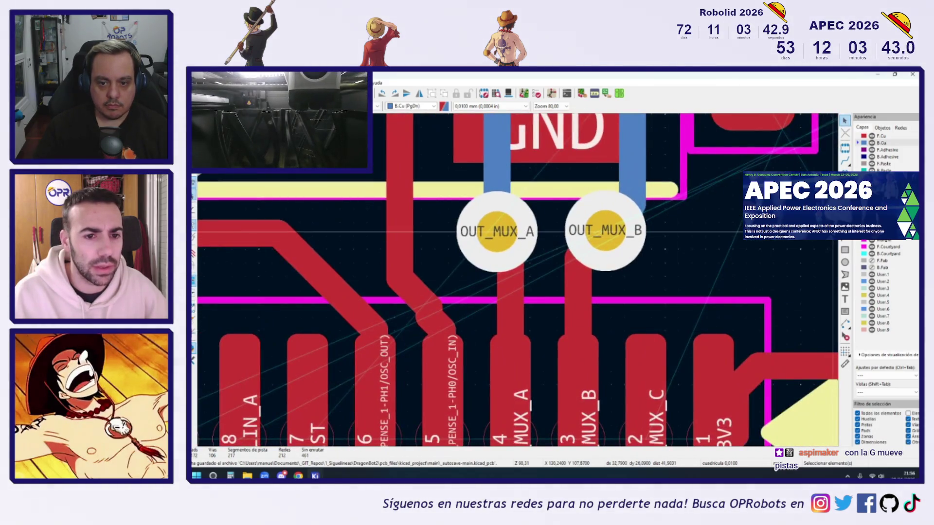
{"action": "key", "text": "Delete"}
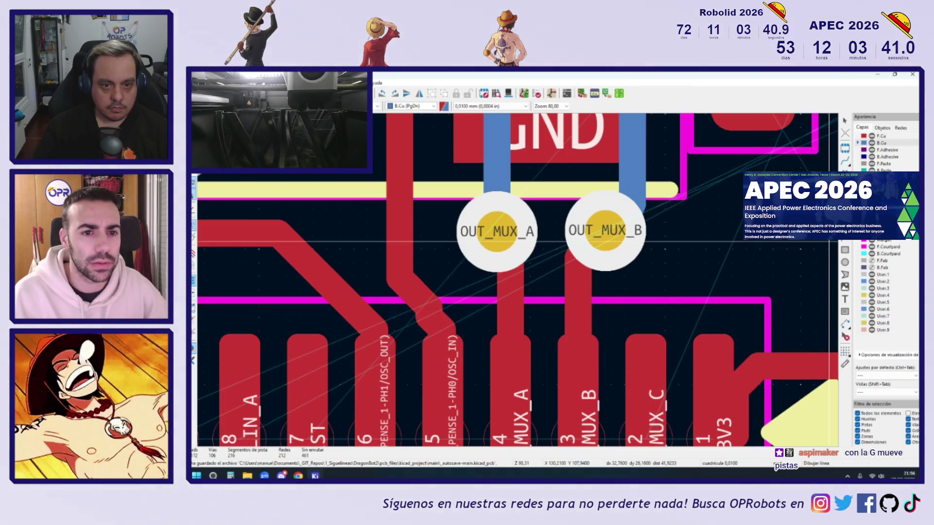
Step: Route OUT_MUX_C from its MUX_C pad to a new via, continuing on back copper
{"action": "left_click", "coordinate": [845, 161]}
{"action": "left_click", "coordinate": [646, 379]}
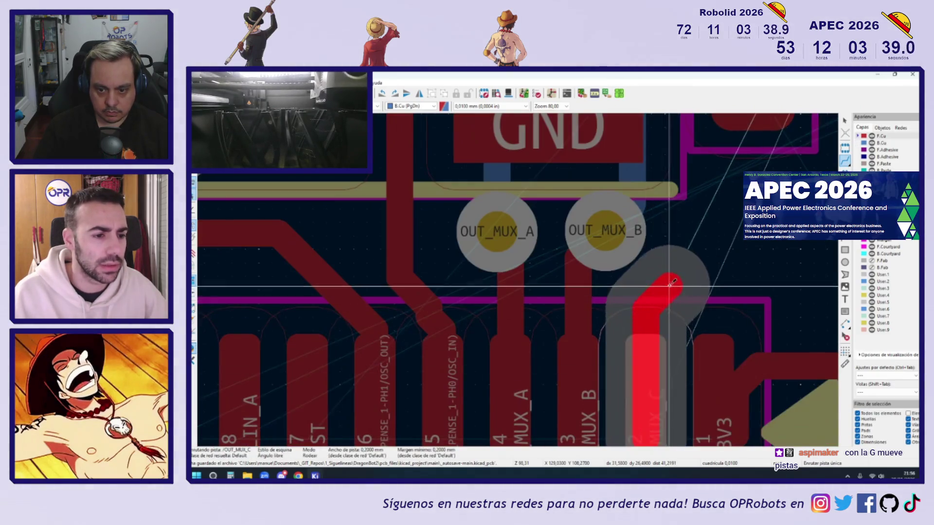
{"action": "key", "text": "v"}
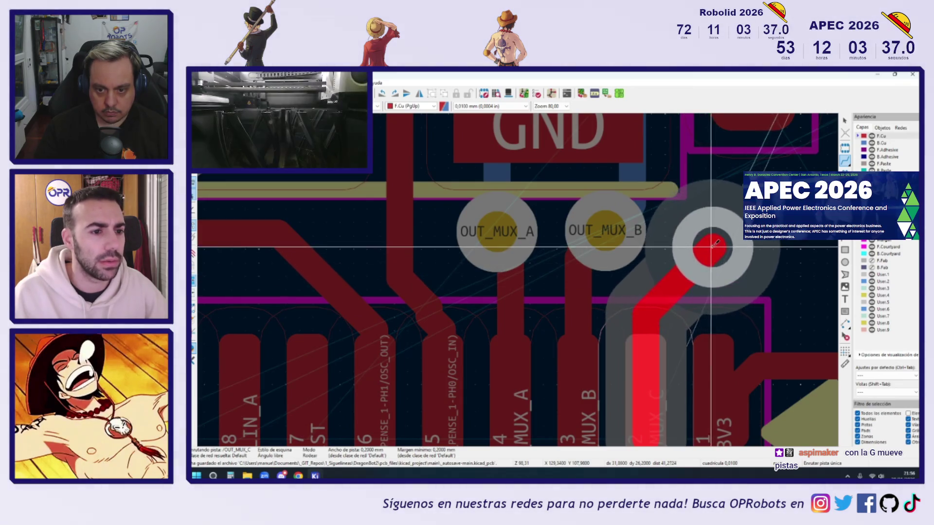
{"action": "left_click", "coordinate": [738, 237]}
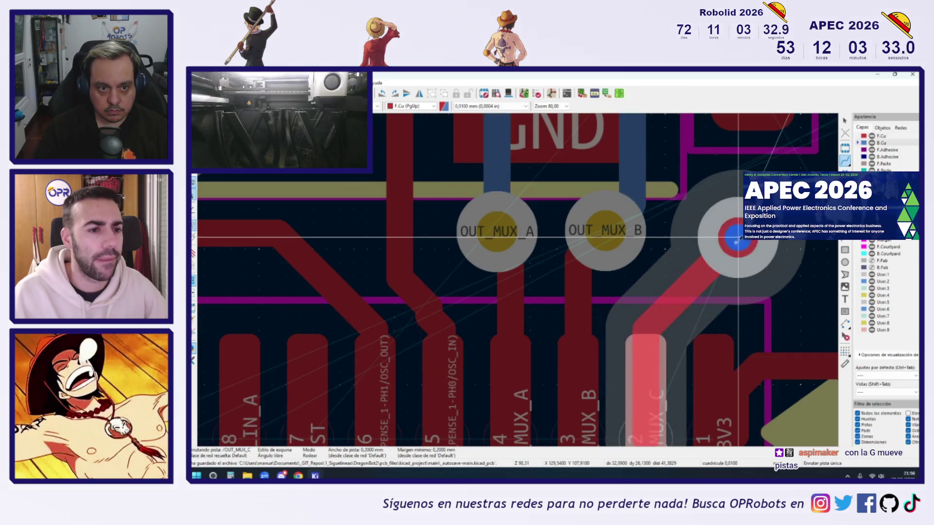
{"action": "scroll", "coordinate": [725, 253], "scroll_direction": "down", "scroll_amount": 3}
{"action": "scroll", "coordinate": [681, 311], "scroll_direction": "up", "scroll_amount": 2}
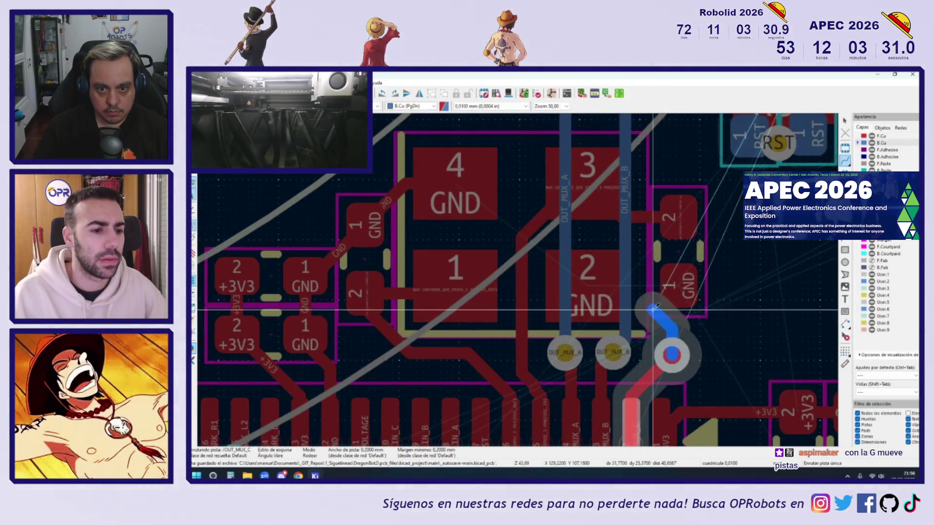
Step: Finish the OUT_MUX_C back-copper track past the RST component
{"action": "scroll", "coordinate": [651, 212], "scroll_direction": "up", "scroll_amount": 3, "text": "shift"}
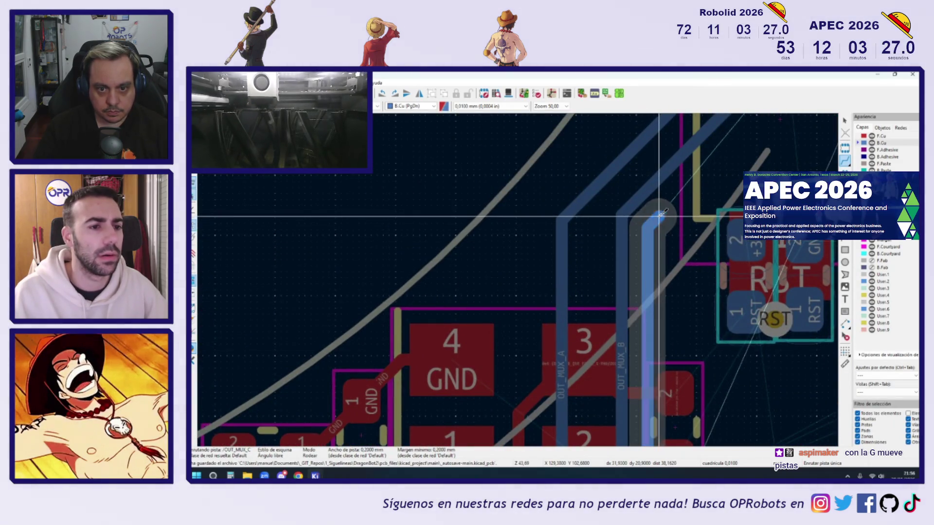
{"action": "scroll", "coordinate": [657, 272], "scroll_direction": "up", "scroll_amount": 6, "text": "shift"}
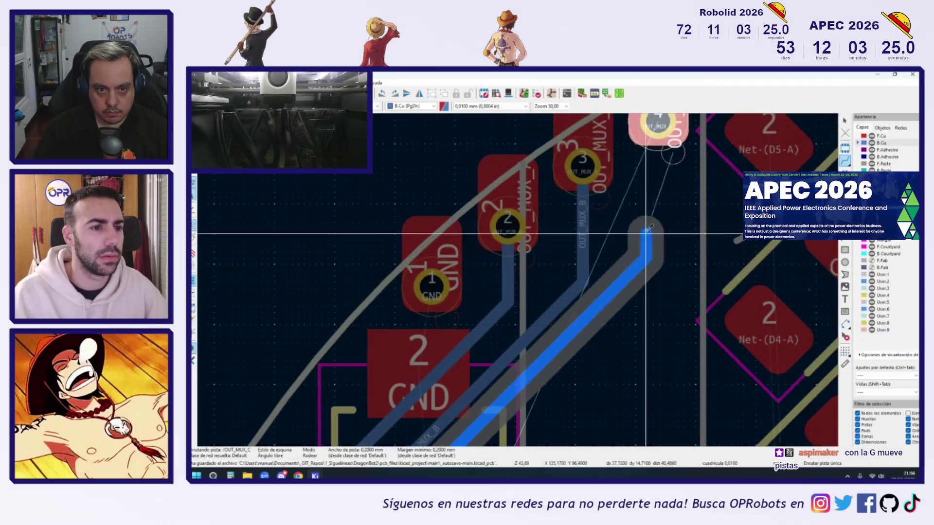
{"action": "double_click", "coordinate": [660, 127]}
{"action": "scroll", "coordinate": [535, 282], "scroll_direction": "down", "scroll_amount": 3}
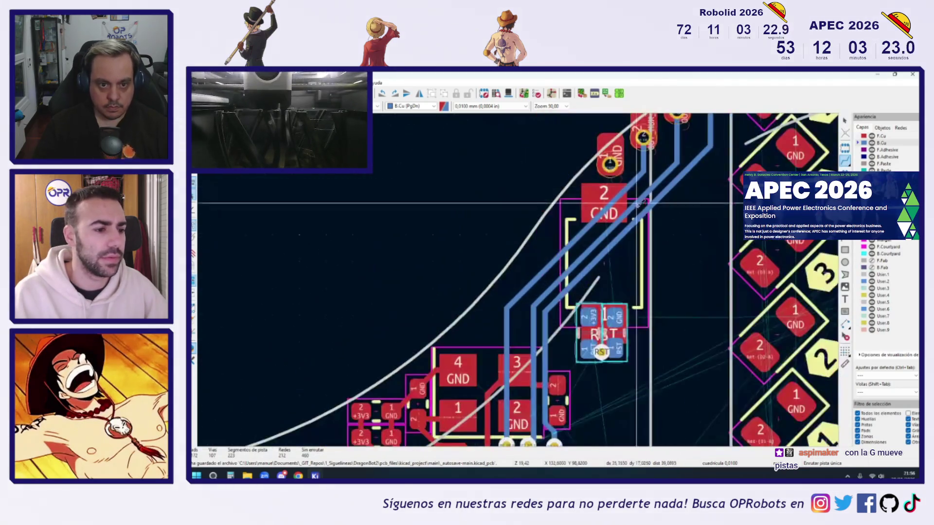
{"action": "scroll", "coordinate": [535, 282], "scroll_direction": "up", "scroll_amount": 3}
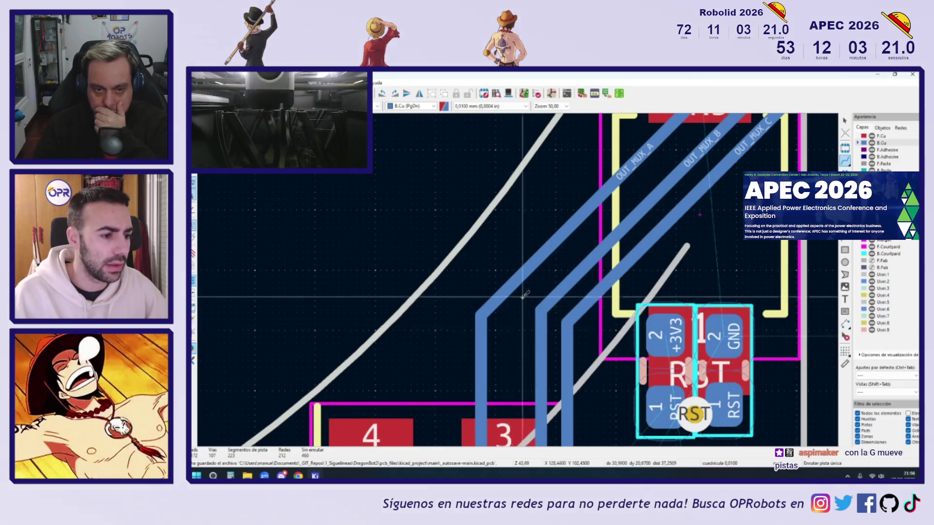
{"action": "scroll", "coordinate": [523, 294], "scroll_direction": "down", "scroll_amount": 5}
{"action": "scroll", "coordinate": [515, 402], "scroll_direction": "up", "scroll_amount": 7}
Step: Route OUT_MUX_A from its via up diagonally to join its upper track
{"action": "left_click", "coordinate": [488, 424]}
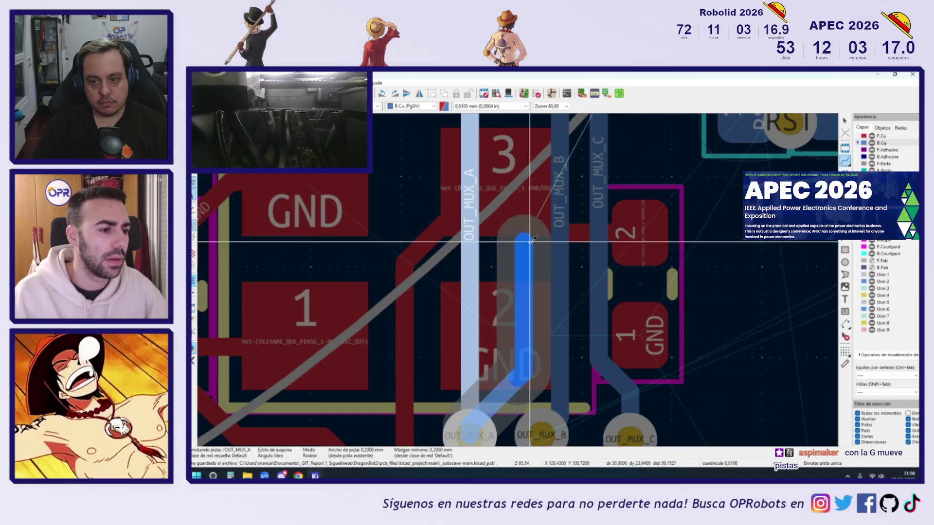
{"action": "scroll", "coordinate": [518, 244], "scroll_direction": "up", "scroll_amount": 3, "text": "shift"}
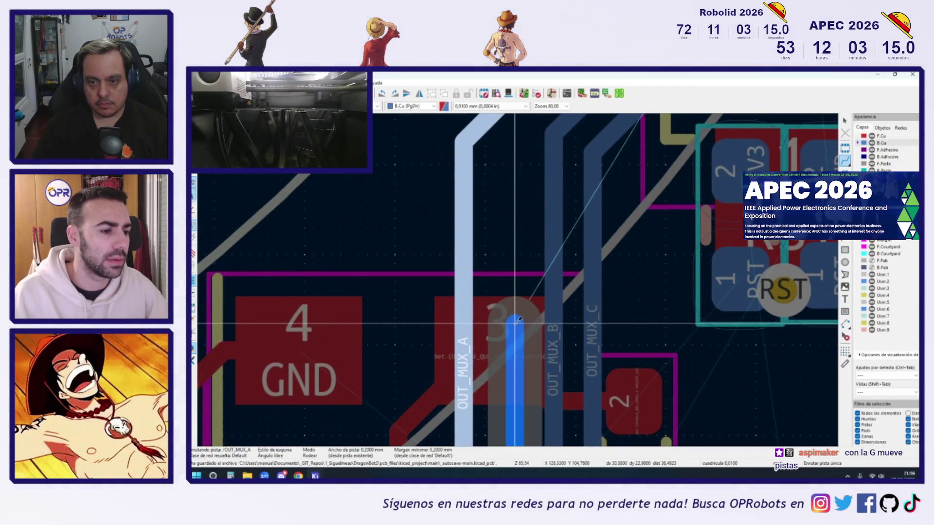
{"action": "middle_click_drag", "start_coordinate": [517, 214], "coordinate": [515, 330]}
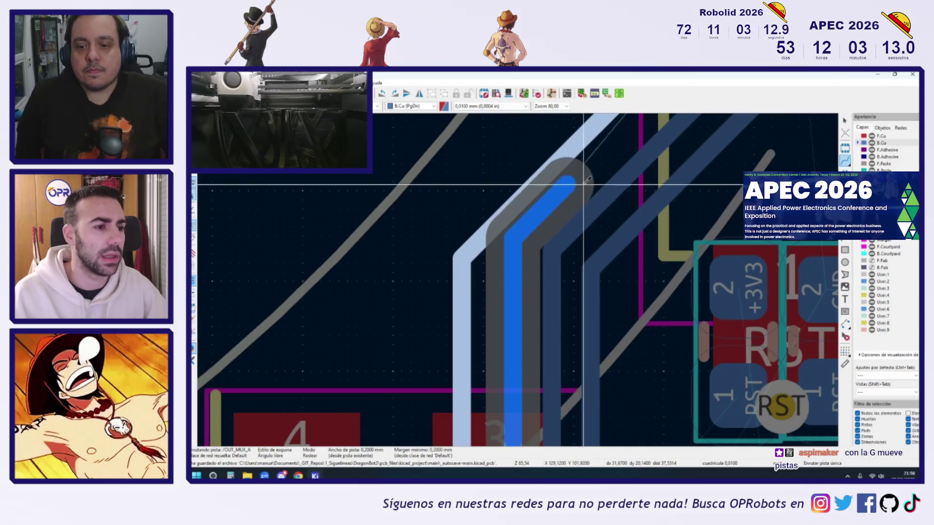
{"action": "scroll", "coordinate": [587, 180], "scroll_direction": "down", "scroll_amount": 4}
{"action": "scroll", "coordinate": [652, 206], "scroll_direction": "up", "scroll_amount": 4}
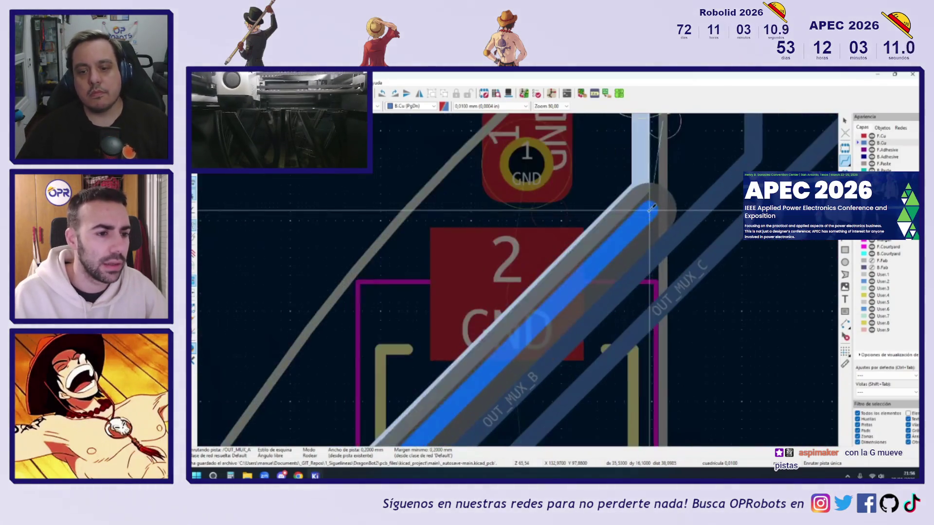
{"action": "left_click", "coordinate": [638, 219]}
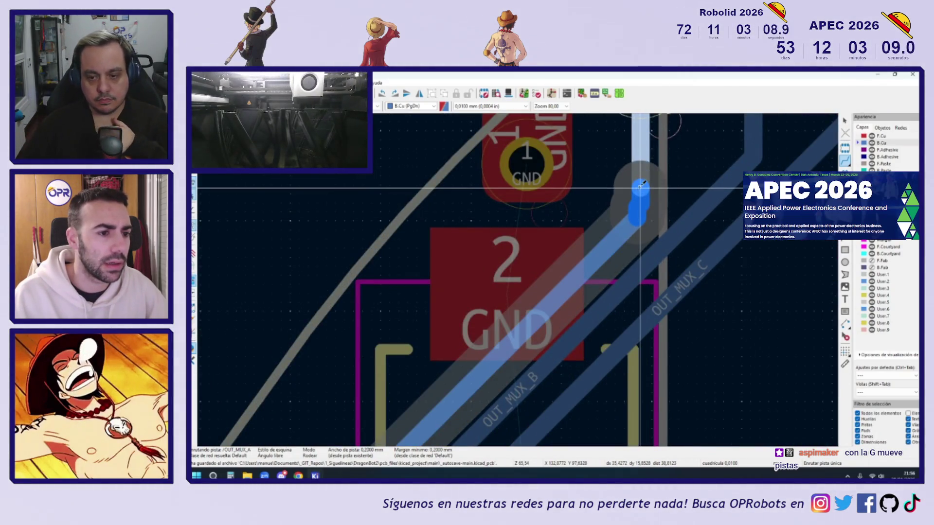
{"action": "left_click", "coordinate": [641, 188]}
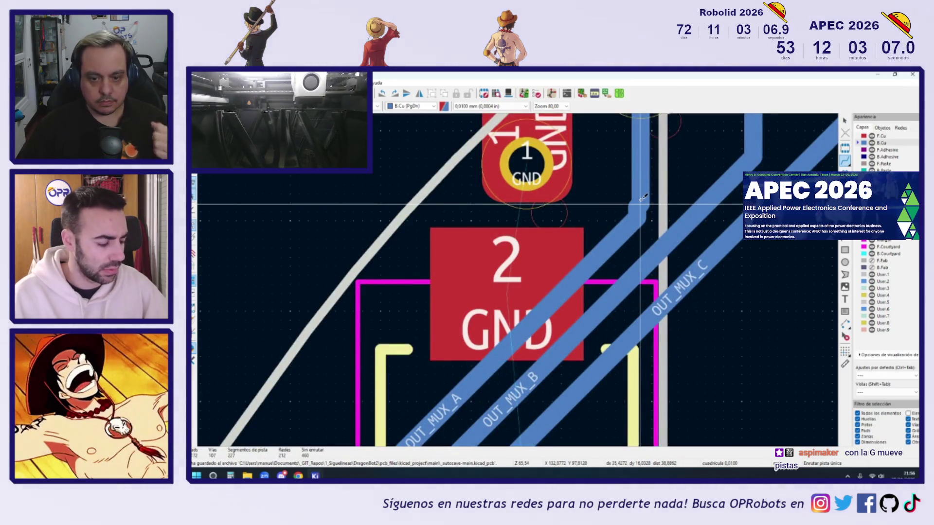
Step: Shift the OUT_MUX_A vertical track right so it runs parallel with OUT_MUX_B
{"action": "scroll", "coordinate": [642, 197], "scroll_direction": "down", "scroll_amount": 5}
{"action": "scroll", "coordinate": [560, 304], "scroll_direction": "up", "scroll_amount": 4}
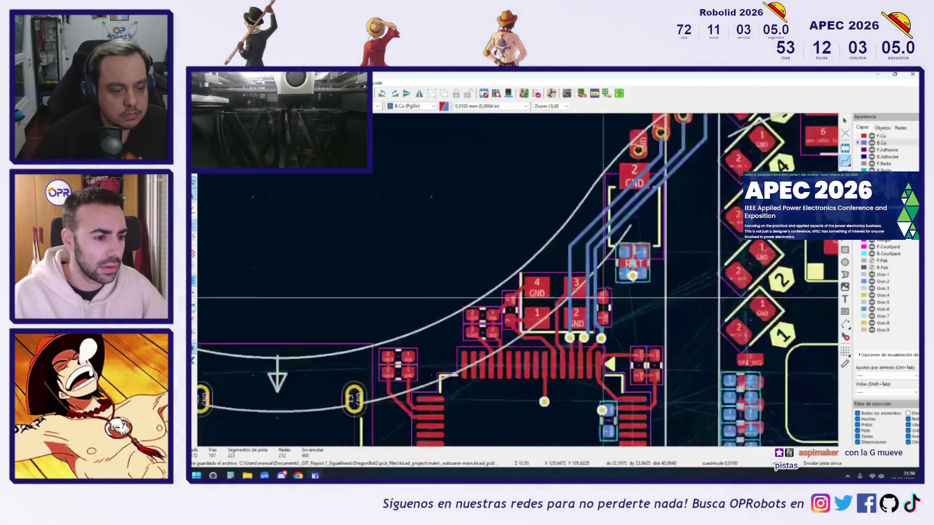
{"action": "mouse_move", "coordinate": [492, 311]}
{"action": "left_mouse_down"}
{"action": "mouse_move", "coordinate": [511, 311]}
{"action": "mouse_move", "coordinate": [539, 258]}
{"action": "mouse_move", "coordinate": [531, 236]}
{"action": "mouse_move", "coordinate": [530, 255]}
{"action": "left_mouse_up"}
{"action": "scroll", "coordinate": [532, 257], "scroll_direction": "up", "scroll_amount": 3}
{"action": "scroll", "coordinate": [530, 256], "scroll_direction": "down", "scroll_amount": 7}
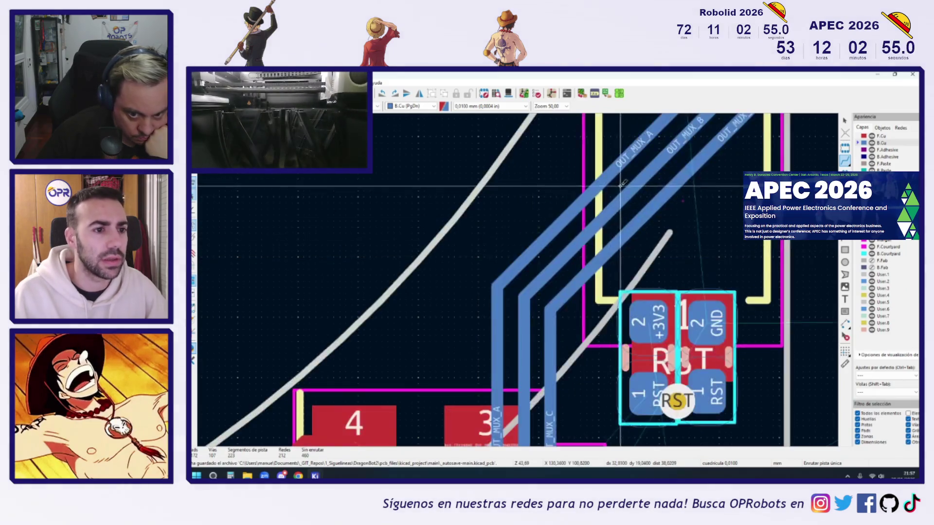
{"action": "scroll", "coordinate": [596, 286], "scroll_direction": "up", "scroll_amount": 8}
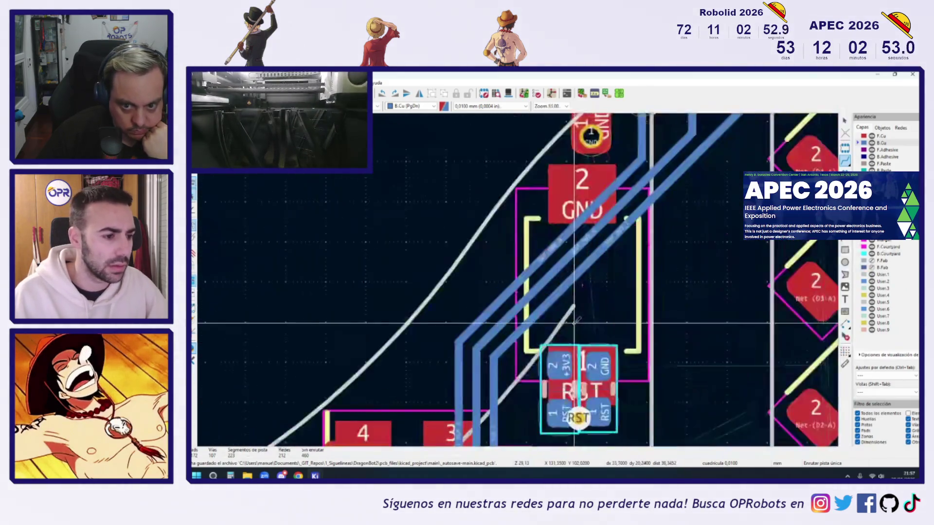
{"action": "scroll", "coordinate": [622, 281], "scroll_direction": "down", "scroll_amount": 6}
{"action": "scroll", "coordinate": [623, 280], "scroll_direction": "up", "scroll_amount": 5}
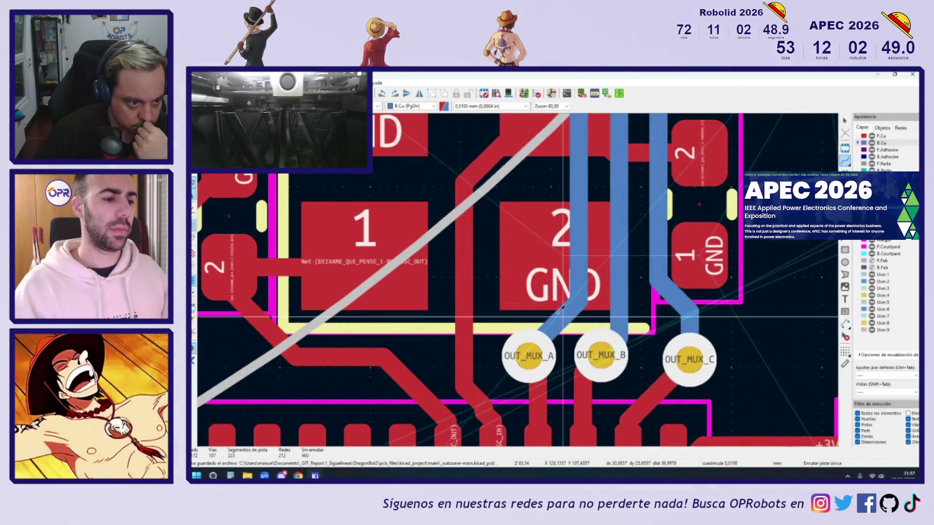
Step: Drag the RST via on pad 7's track upward toward the MCU to shorten the track
{"action": "left_click", "coordinate": [560, 310]}
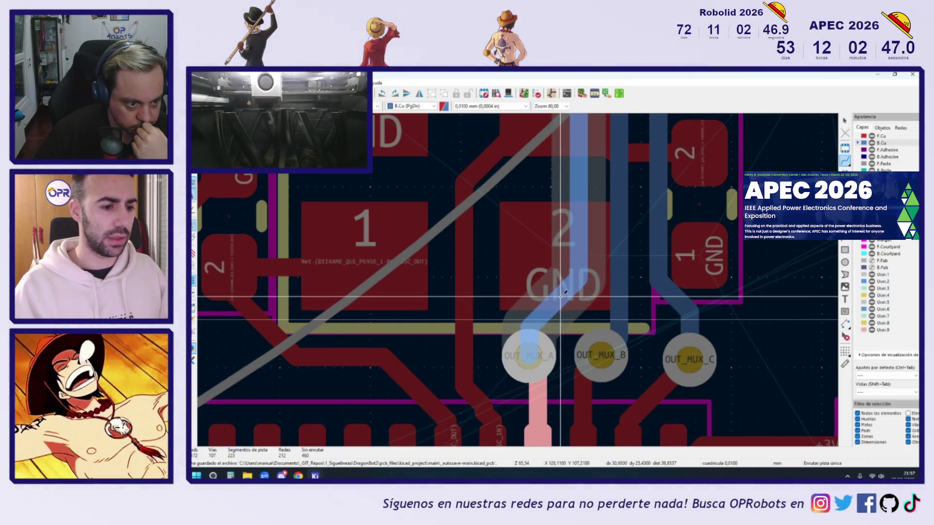
{"action": "key", "text": "Escape"}
{"action": "left_click", "coordinate": [677, 294]}
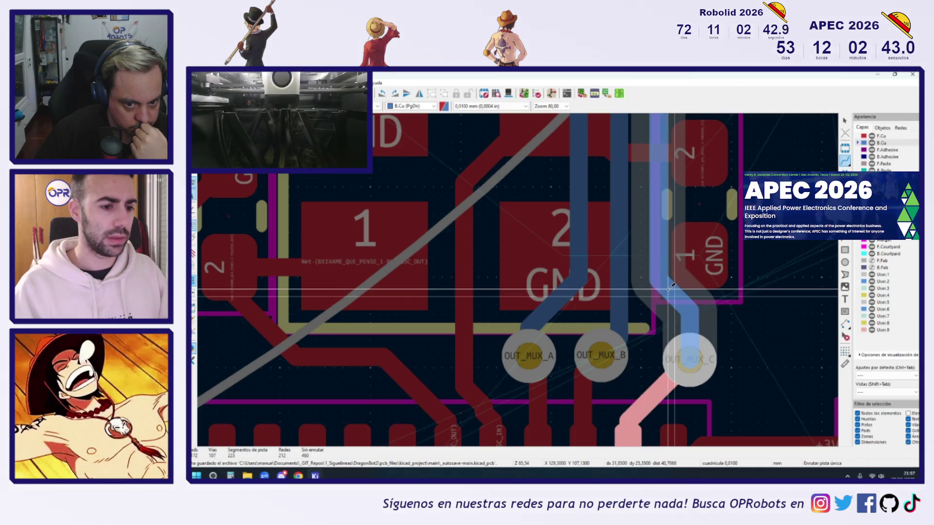
{"action": "scroll", "coordinate": [670, 287], "scroll_direction": "down", "scroll_amount": 6}
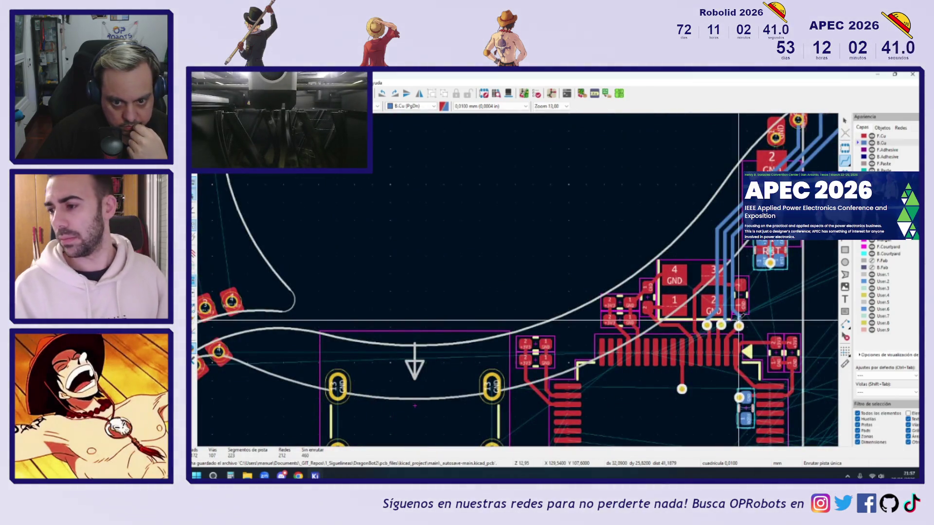
{"action": "scroll", "coordinate": [683, 298], "scroll_direction": "up", "scroll_amount": 3}
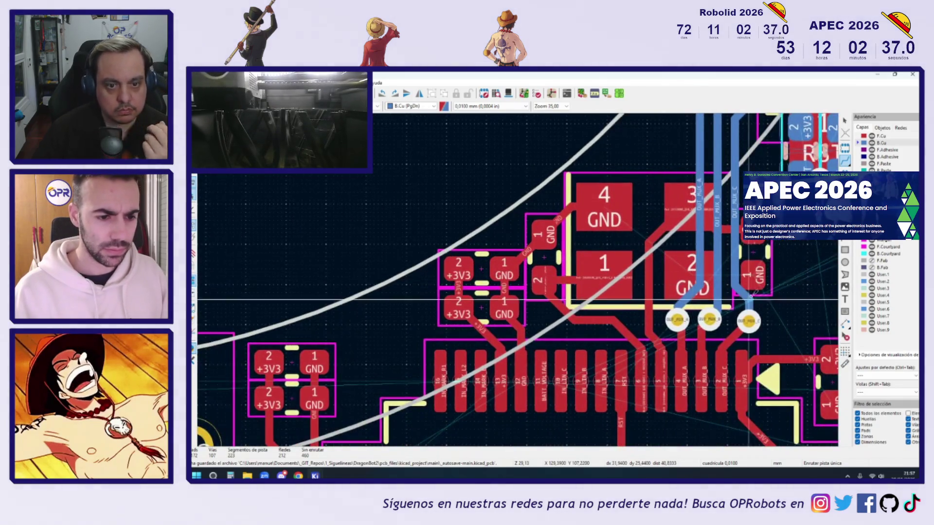
{"action": "middle_click_drag", "start_coordinate": [682, 380], "coordinate": [720, 295]}
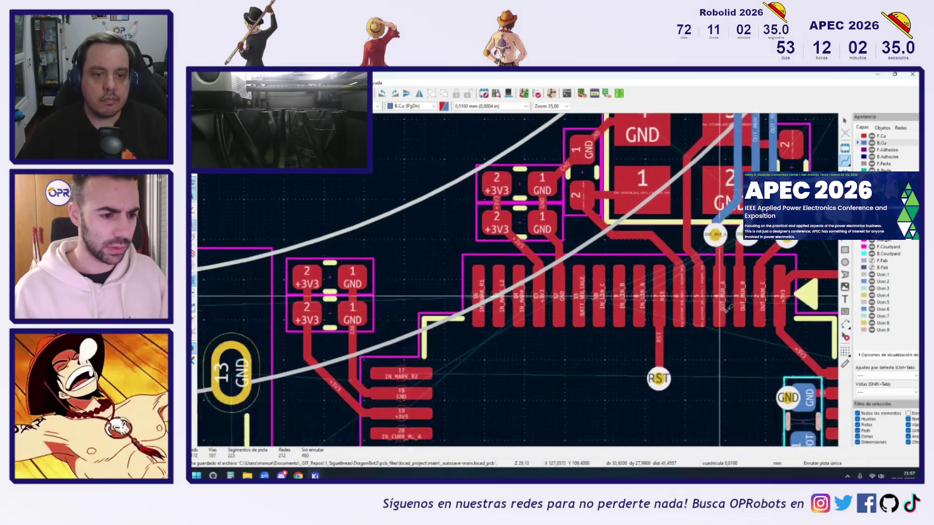
{"action": "scroll", "coordinate": [720, 296], "scroll_direction": "up", "scroll_amount": 3}
{"action": "scroll", "coordinate": [652, 303], "scroll_direction": "down", "scroll_amount": 4}
{"action": "scroll", "coordinate": [652, 303], "scroll_direction": "up", "scroll_amount": 1}
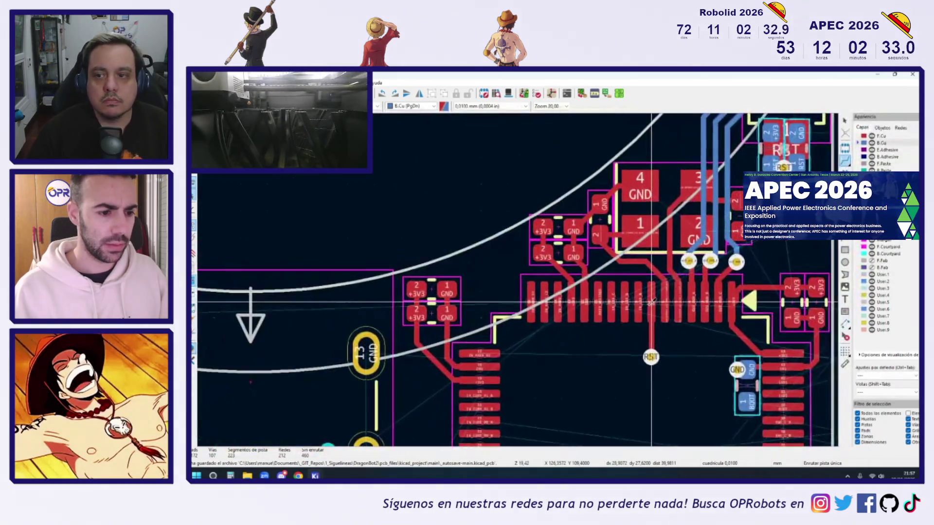
{"action": "scroll", "coordinate": [652, 302], "scroll_direction": "up", "scroll_amount": 1}
{"action": "left_click", "coordinate": [652, 383]}
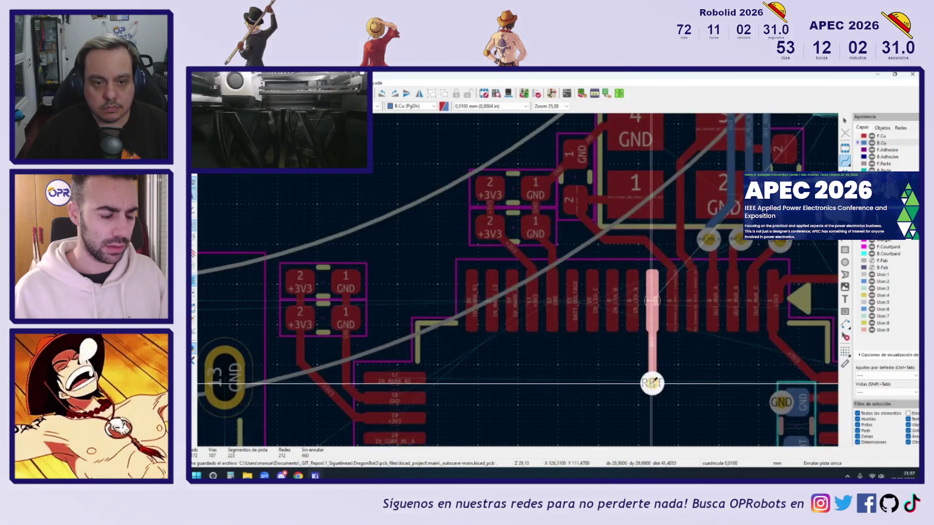
{"action": "left_click_drag", "start_coordinate": [652, 383], "coordinate": [652, 358]}
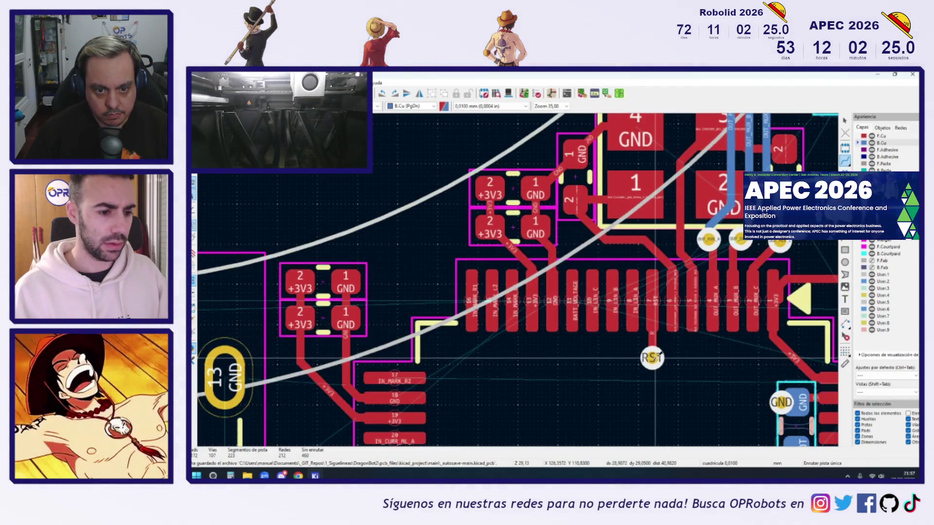
Step: Route the B.Cu RST track from its via, with one bend, up to the RST pad above the chip
{"action": "left_click", "coordinate": [652, 358]}
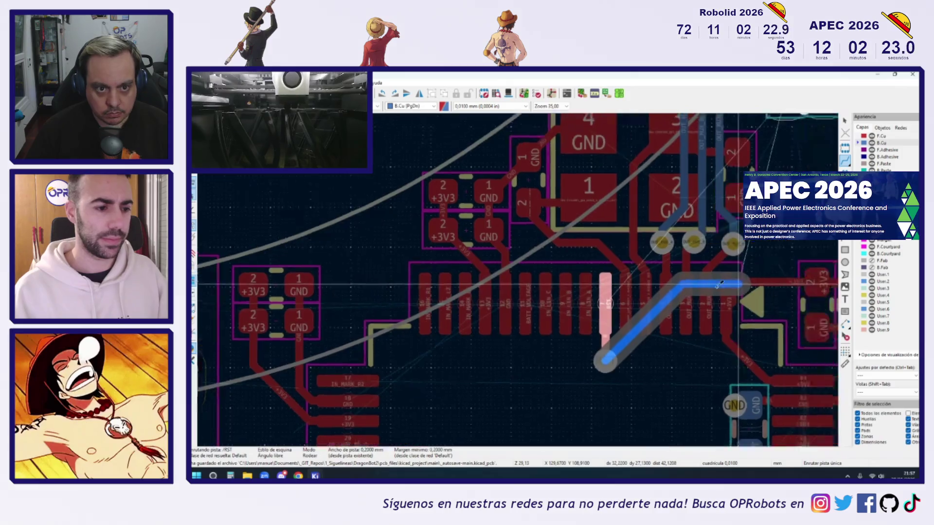
{"action": "middle_click_drag", "start_coordinate": [722, 284], "coordinate": [598, 293]}
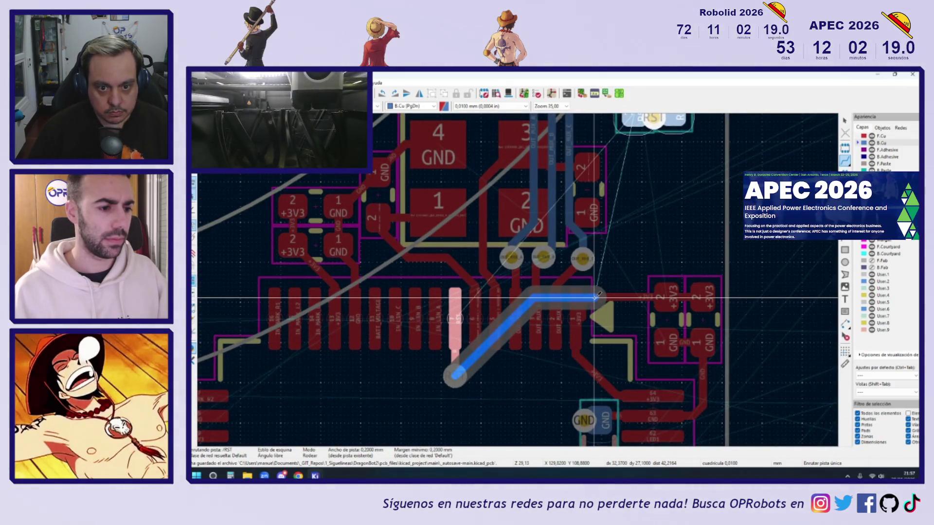
{"action": "left_click", "coordinate": [598, 296]}
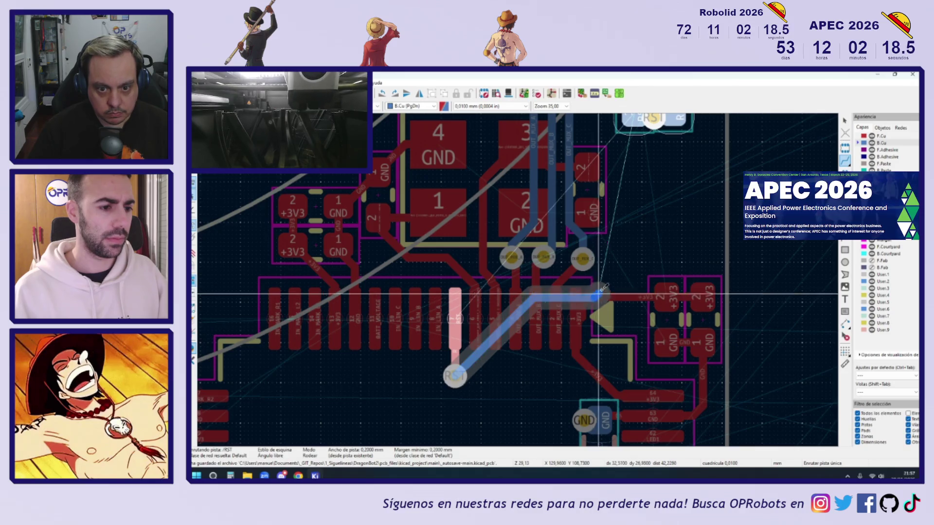
{"action": "left_click", "coordinate": [654, 119]}
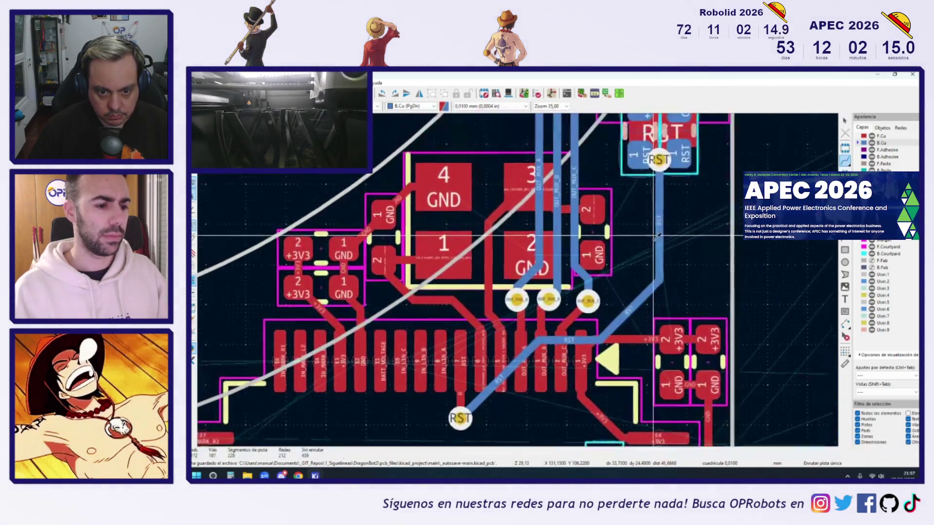
{"action": "scroll", "coordinate": [656, 247], "scroll_direction": "down", "scroll_amount": 2}
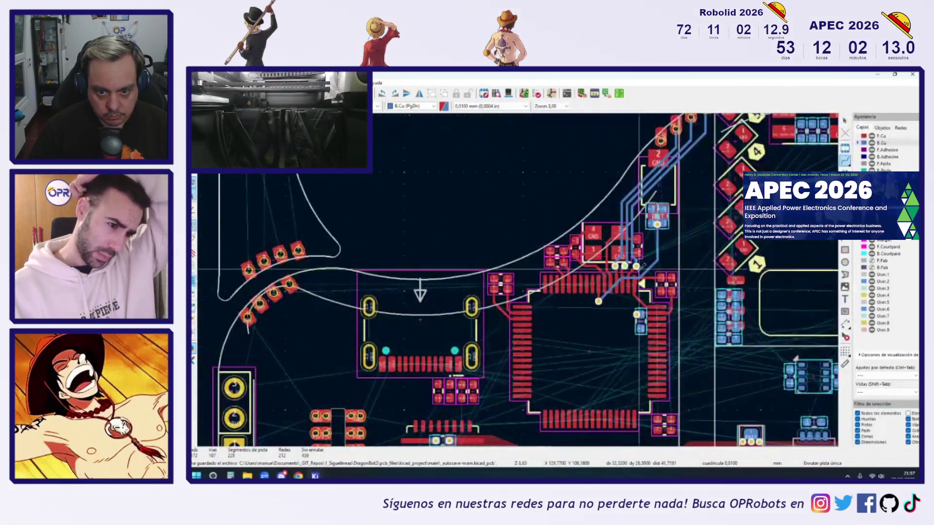
{"action": "scroll", "coordinate": [585, 287], "scroll_direction": "up", "scroll_amount": 5}
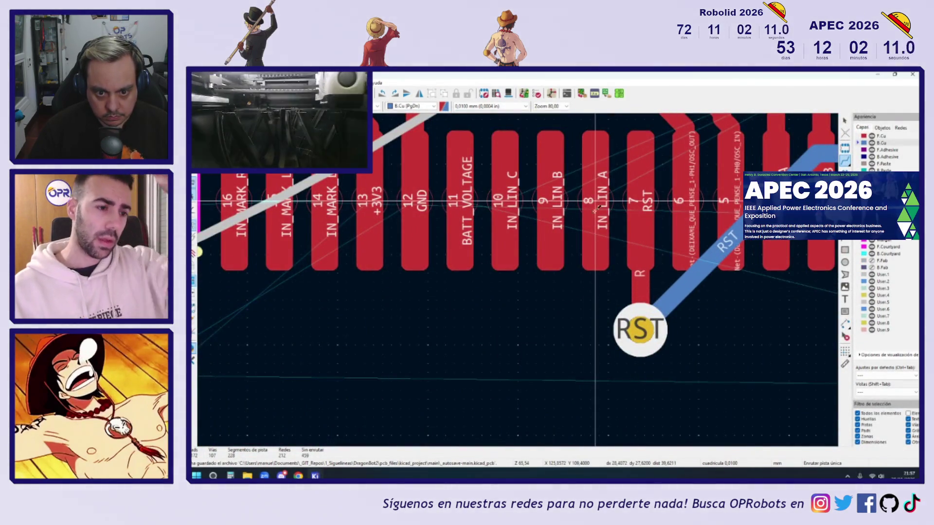
Step: Connect MCU pin 7 to the RST via with a short track
{"action": "left_click", "coordinate": [586, 282]}
{"action": "scroll", "coordinate": [584, 340], "scroll_direction": "down", "scroll_amount": 4}
{"action": "scroll", "coordinate": [583, 354], "scroll_direction": "down", "scroll_amount": 4}
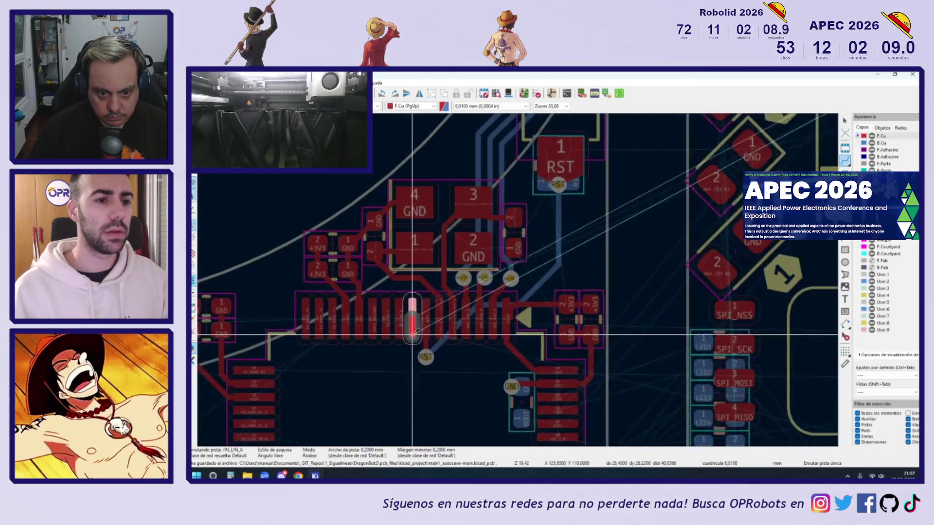
{"action": "scroll", "coordinate": [422, 306], "scroll_direction": "up", "scroll_amount": 6}
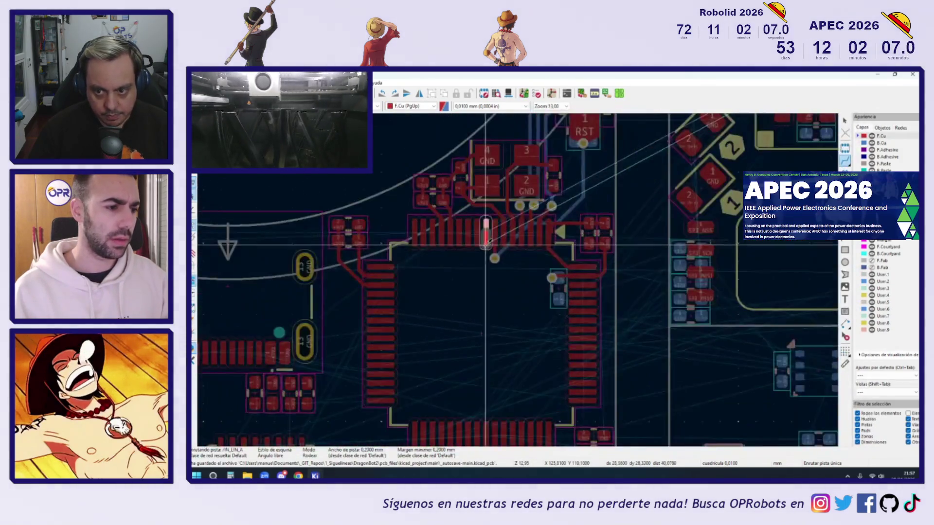
{"action": "scroll", "coordinate": [484, 259], "scroll_direction": "up", "scroll_amount": 1}
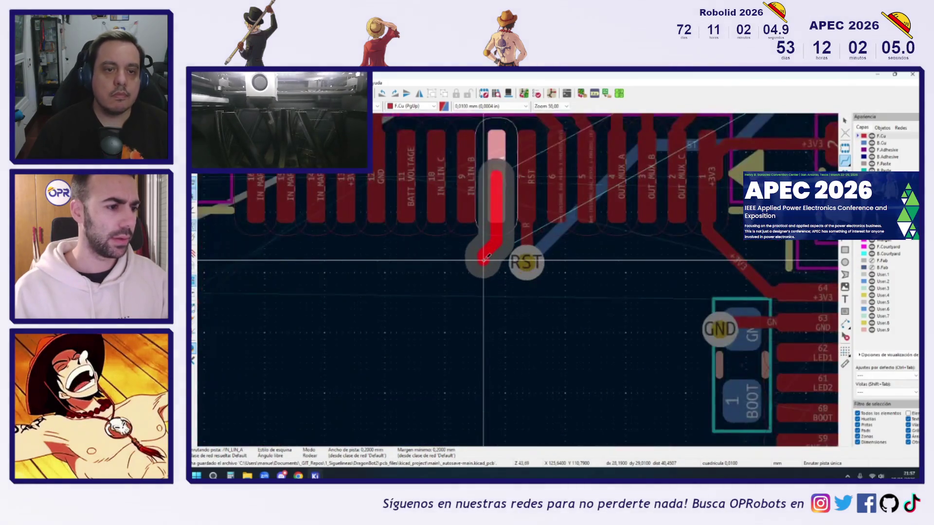
{"action": "key", "text": "Escape"}
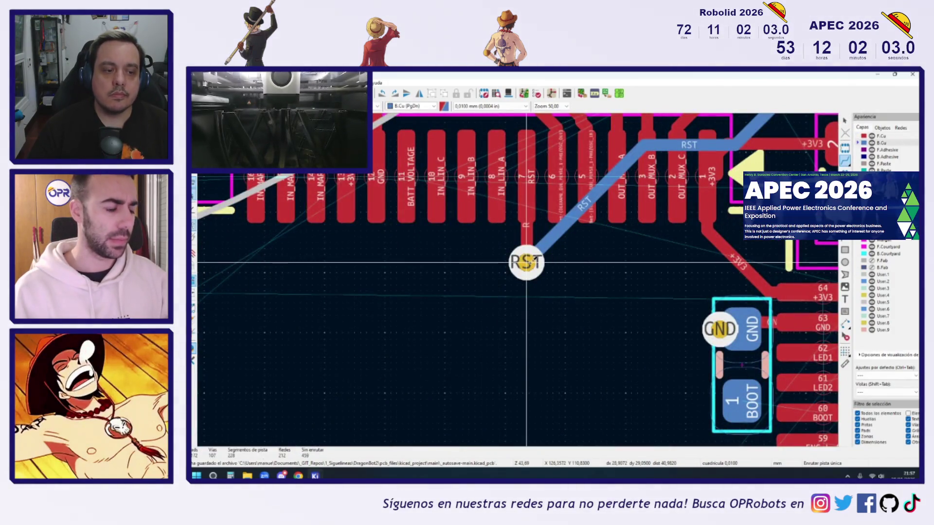
{"action": "left_click", "coordinate": [527, 262]}
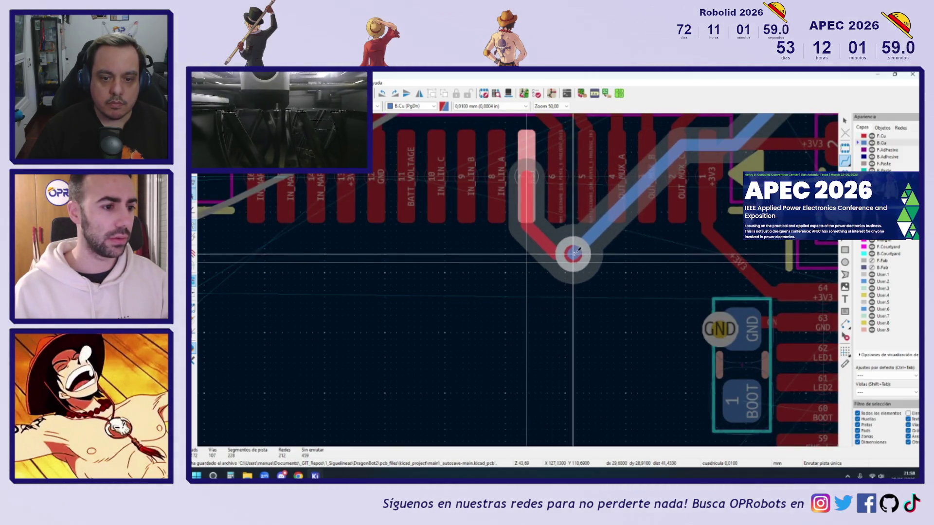
{"action": "left_click", "coordinate": [573, 249]}
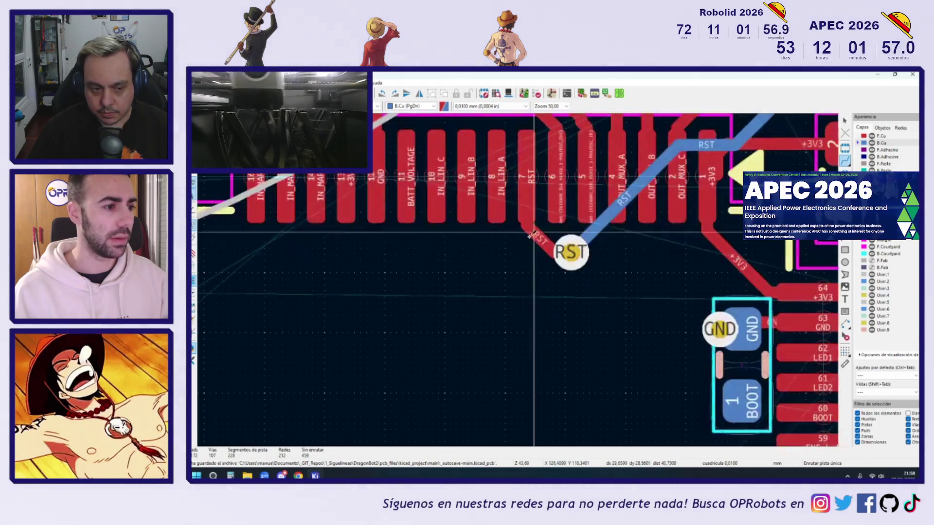
Step: Route IN_LIN_A from pin 8 down to a new via, continuing on the back layer
{"action": "left_click", "coordinate": [497, 195]}
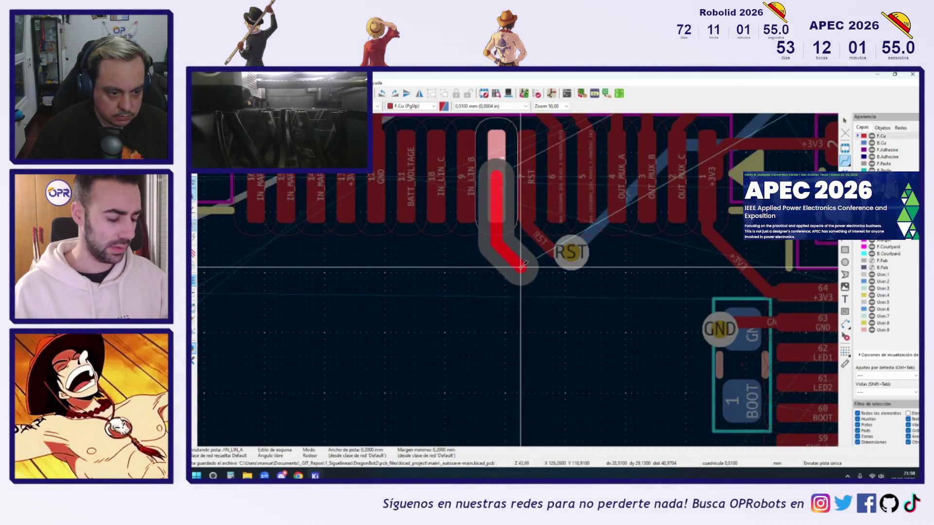
{"action": "key", "text": "v"}
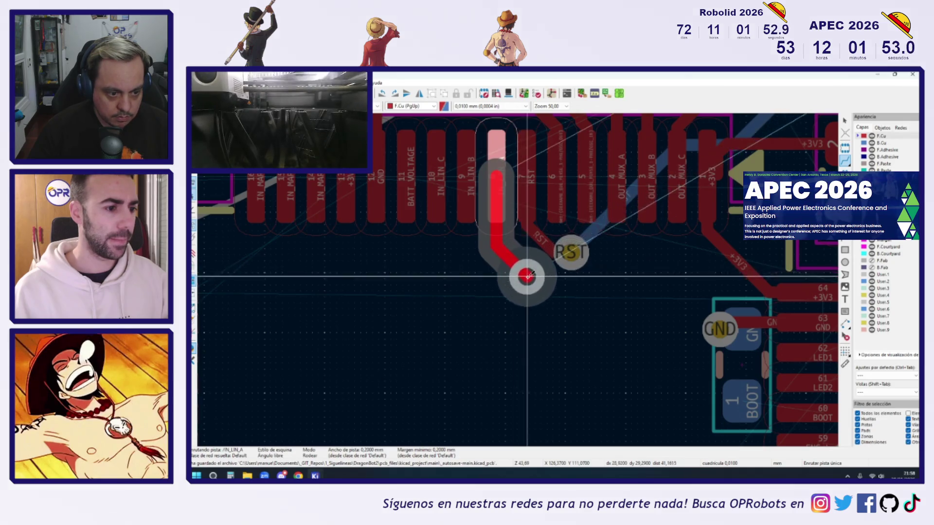
{"action": "left_click", "coordinate": [531, 282]}
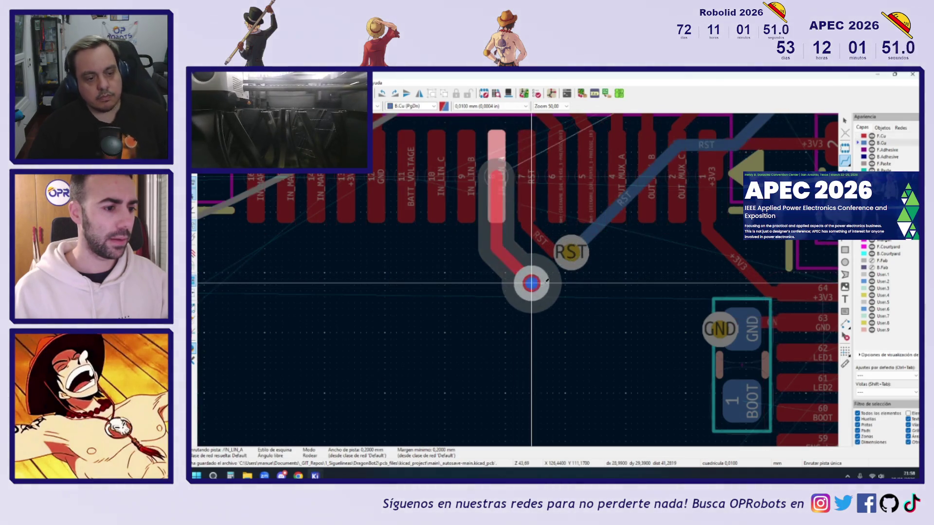
{"action": "scroll", "coordinate": [612, 261], "scroll_direction": "down", "scroll_amount": 5}
{"action": "scroll", "coordinate": [612, 261], "scroll_direction": "down", "scroll_amount": 4}
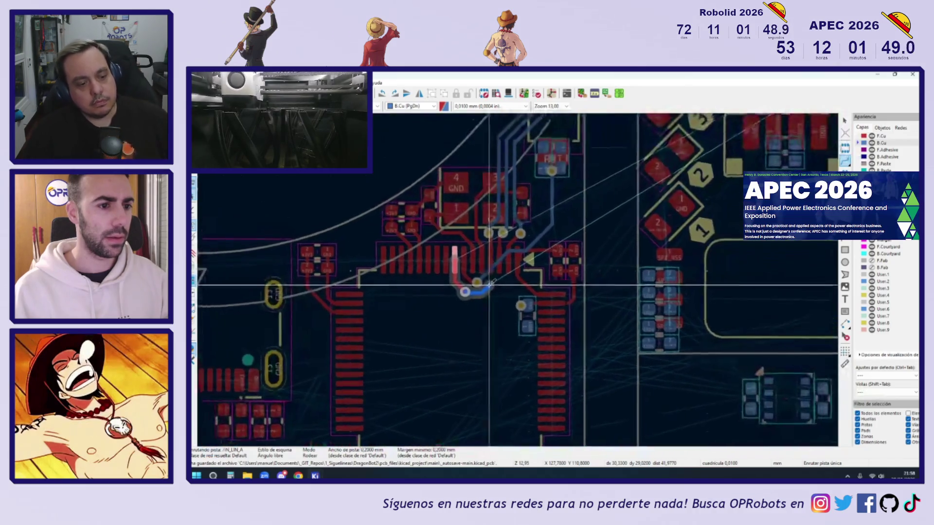
{"action": "scroll", "coordinate": [423, 402], "scroll_direction": "up", "scroll_amount": 4}
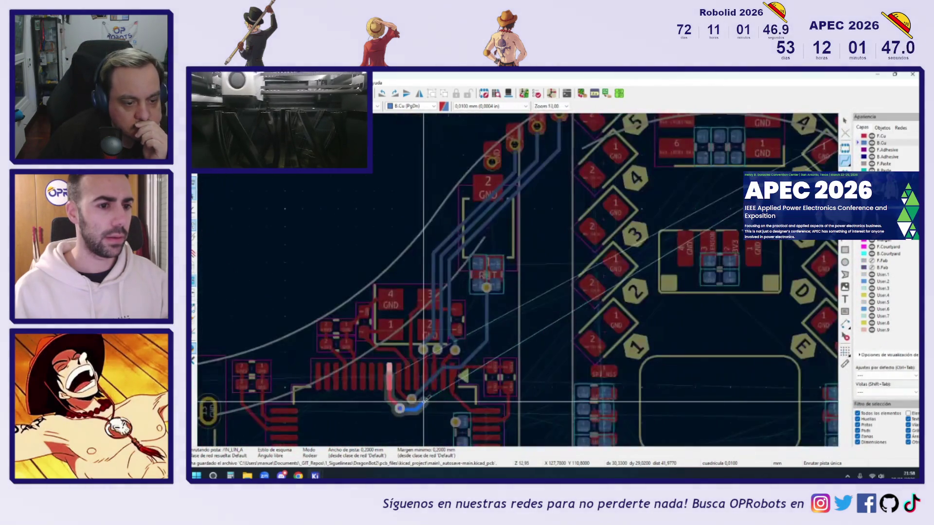
Step: Carry IN_LIN_A around the RST footprint to its upper pad, then add a via to IN_LIN_B from pin 9
{"action": "scroll", "coordinate": [423, 401], "scroll_direction": "down", "scroll_amount": 2}
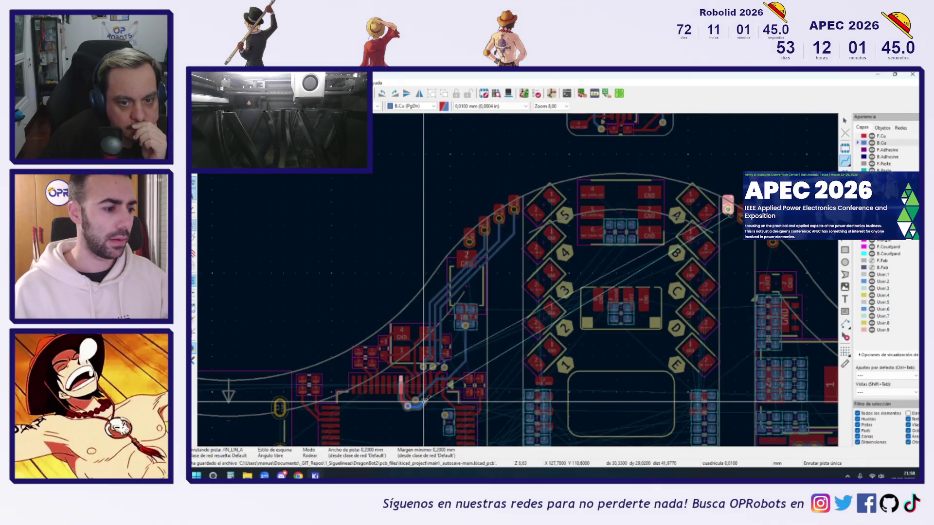
{"action": "scroll", "coordinate": [423, 401], "scroll_direction": "up", "scroll_amount": 6}
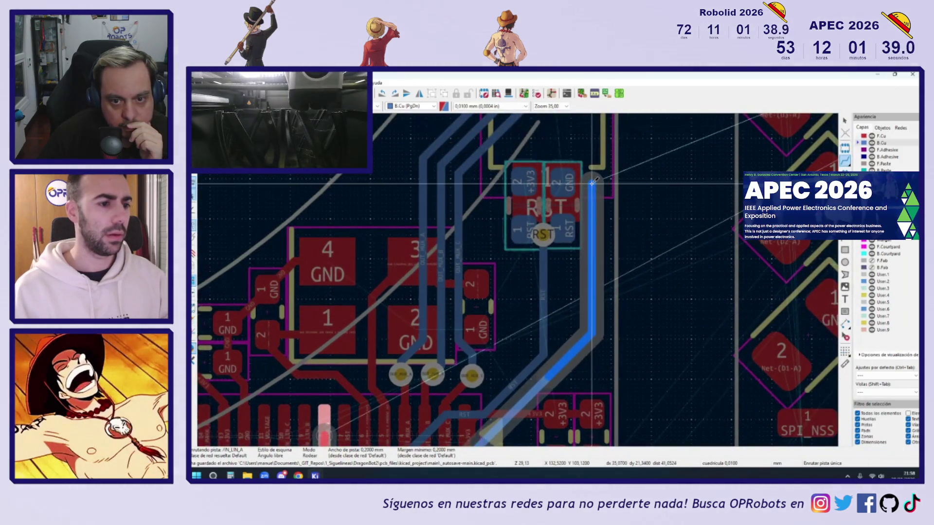
{"action": "scroll", "coordinate": [563, 288], "scroll_direction": "down", "scroll_amount": 4}
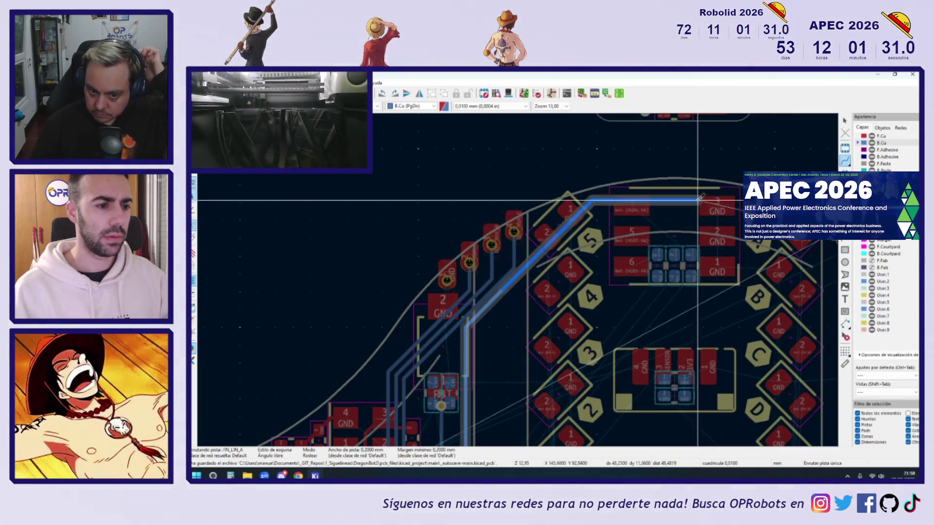
{"action": "scroll", "coordinate": [710, 242], "scroll_direction": "up", "scroll_amount": 5}
{"action": "key", "text": "v"}
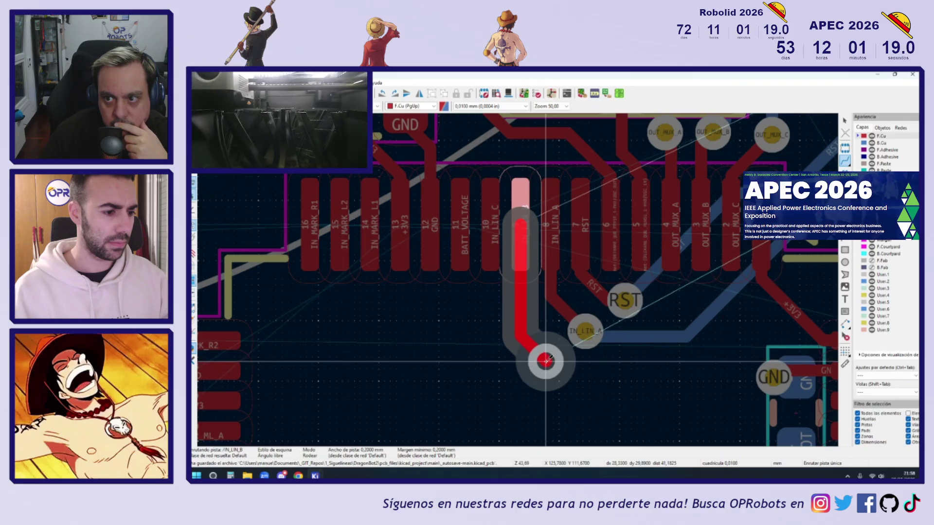
Step: Drop the IN_LIN_B via below the MCU pin row and carry its B.Cu track diagonally upward
{"action": "left_click", "coordinate": [546, 361]}
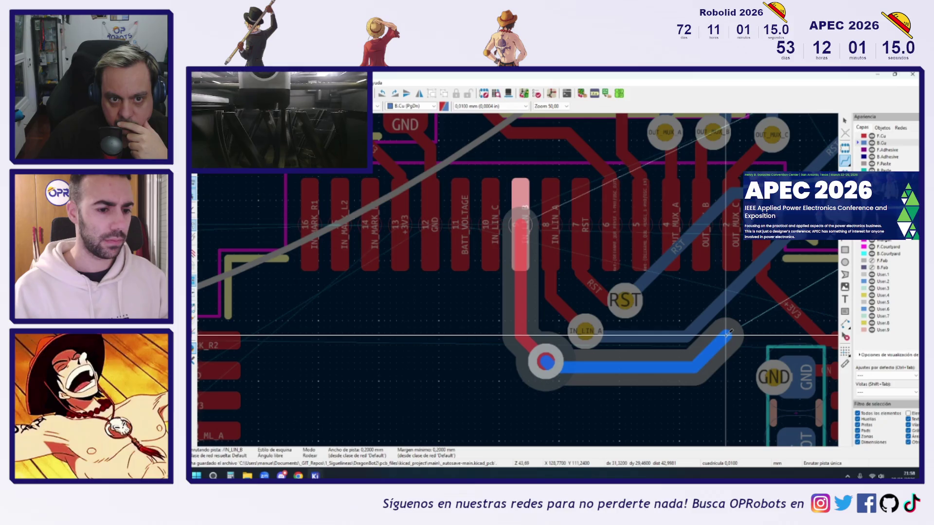
{"action": "scroll", "coordinate": [728, 334], "scroll_direction": "down", "scroll_amount": 5}
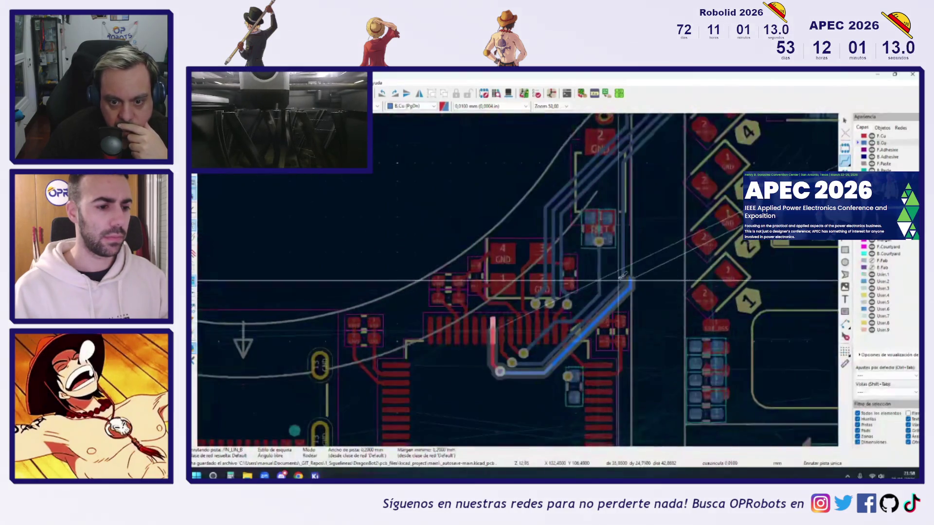
{"action": "scroll", "coordinate": [631, 250], "scroll_direction": "up", "scroll_amount": 2}
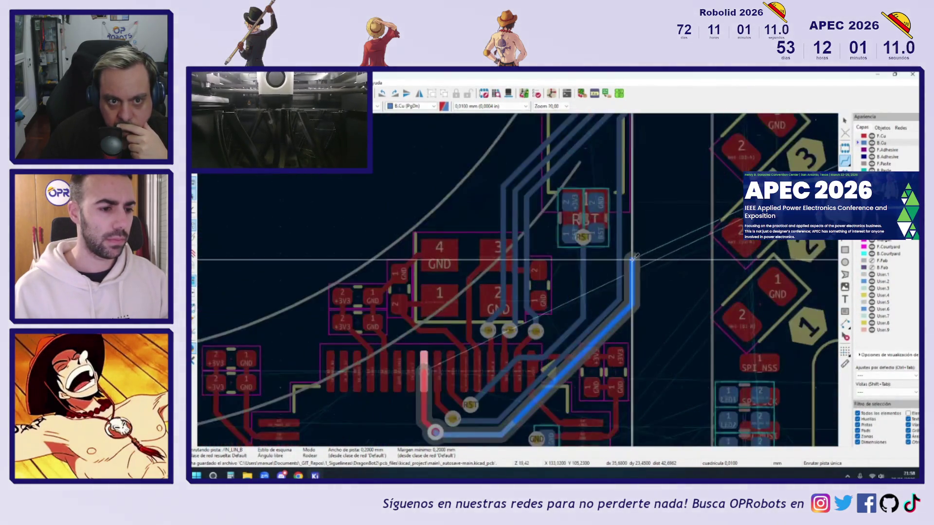
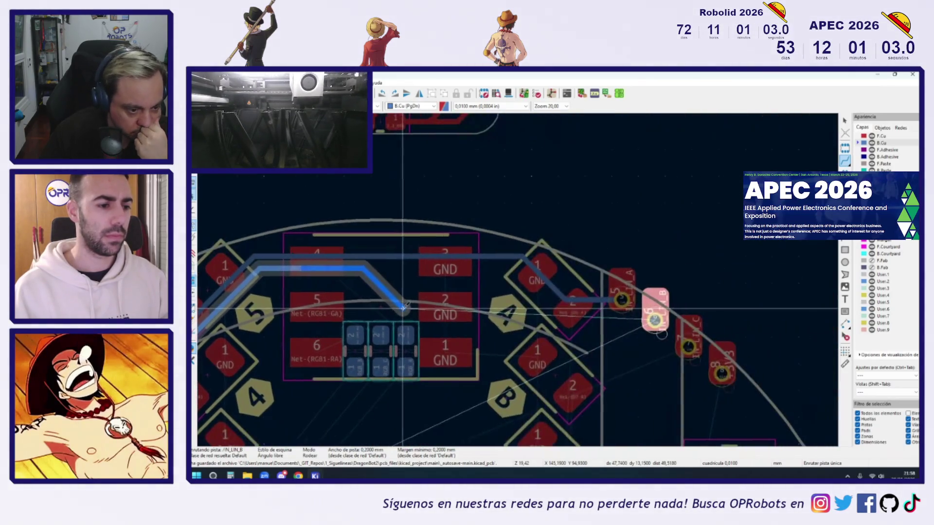
Step: Add a bend to the IN_LIN_B track and end it at pad 6
{"action": "scroll", "coordinate": [574, 311], "scroll_direction": "up", "scroll_amount": 3}
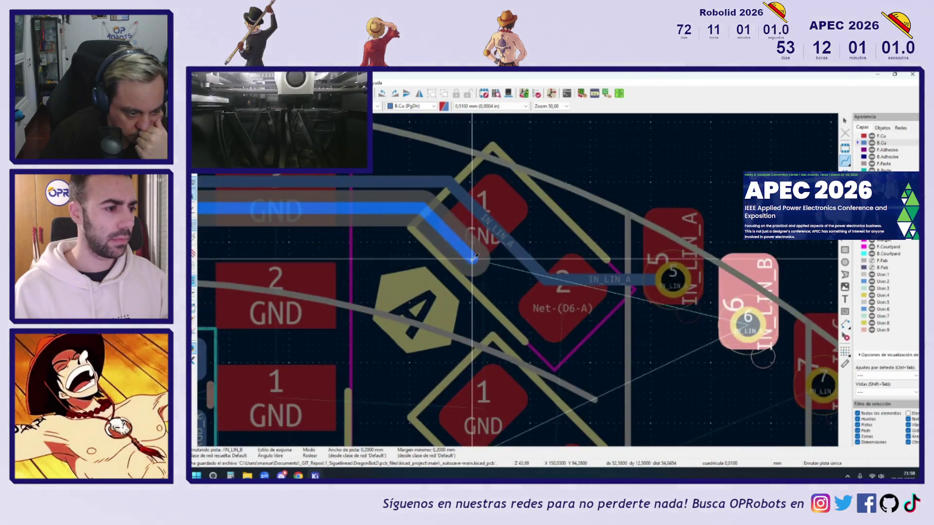
{"action": "left_click", "coordinate": [480, 251]}
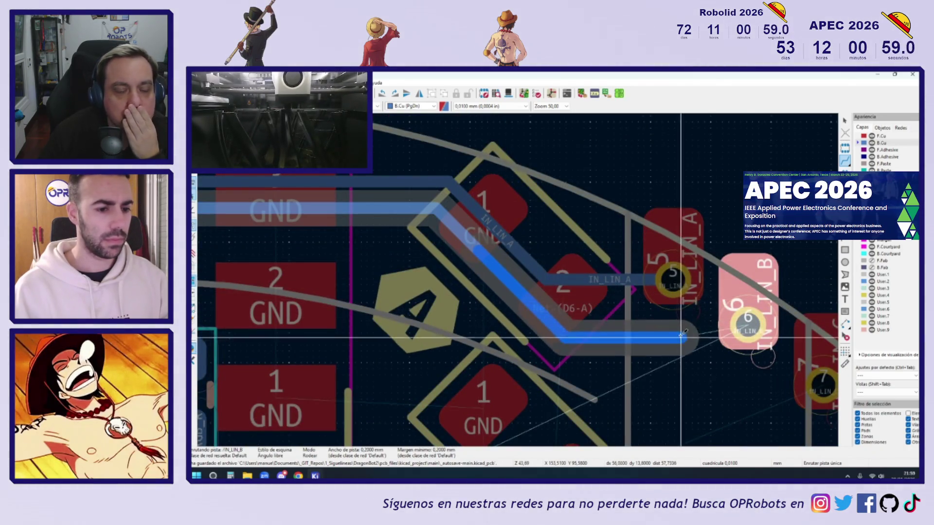
{"action": "left_click", "coordinate": [740, 329]}
{"action": "scroll", "coordinate": [740, 330], "scroll_direction": "down", "scroll_amount": 5}
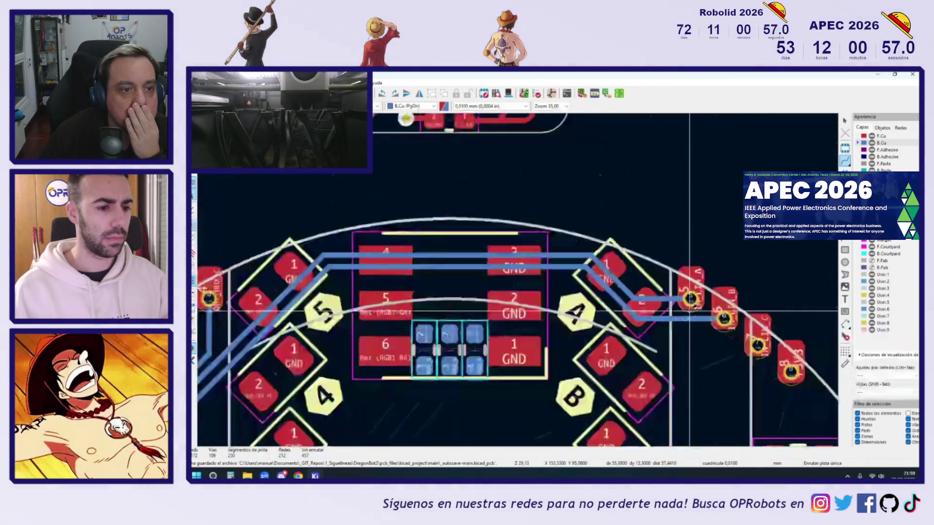
{"action": "scroll", "coordinate": [657, 308], "scroll_direction": "up", "scroll_amount": 2}
{"action": "scroll", "coordinate": [656, 308], "scroll_direction": "down", "scroll_amount": 6}
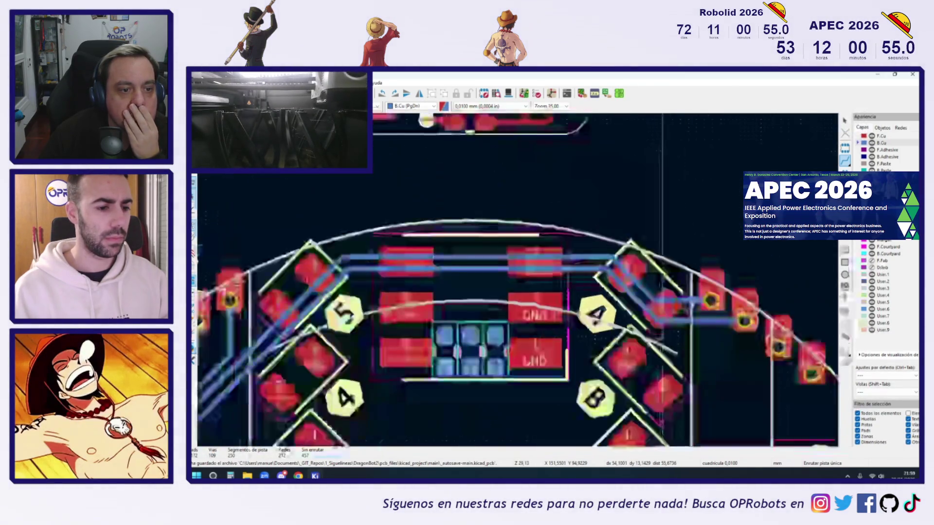
{"action": "scroll", "coordinate": [561, 335], "scroll_direction": "up", "scroll_amount": 6}
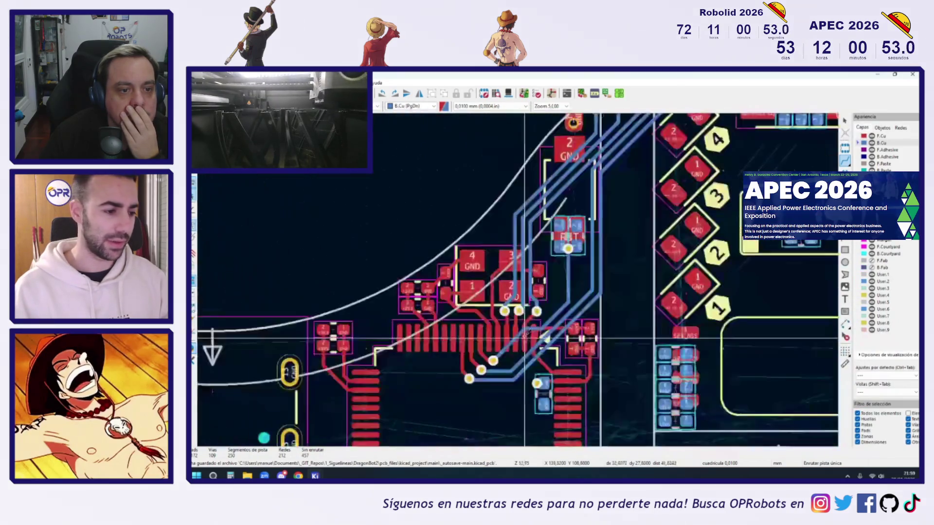
Step: Start the IN_LIN_C track at its pad and drop a via onto back copper
{"action": "left_click", "coordinate": [517, 263]}
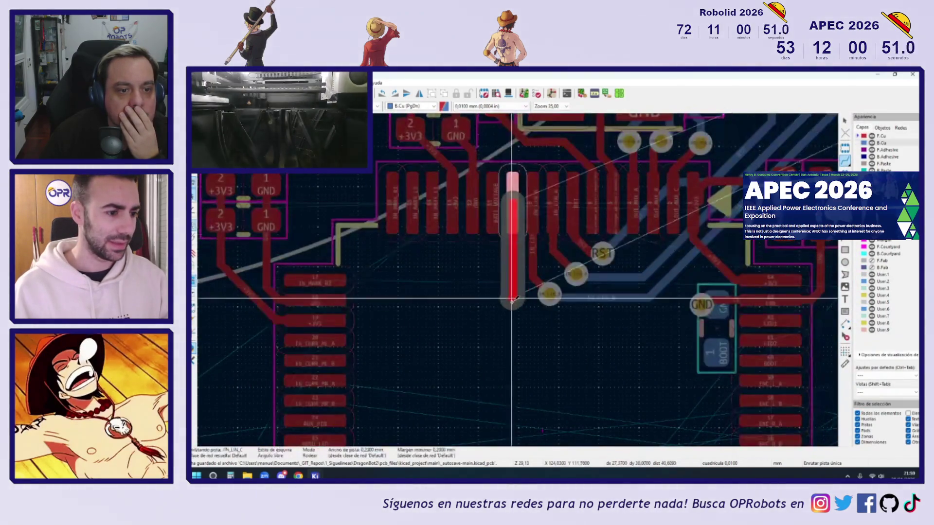
{"action": "scroll", "coordinate": [524, 315], "scroll_direction": "up", "scroll_amount": 3}
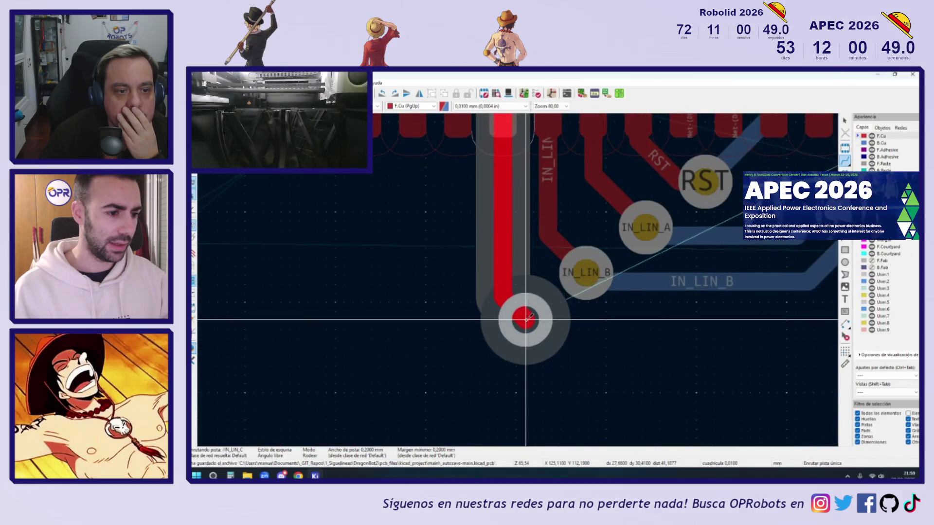
{"action": "key", "text": "v"}
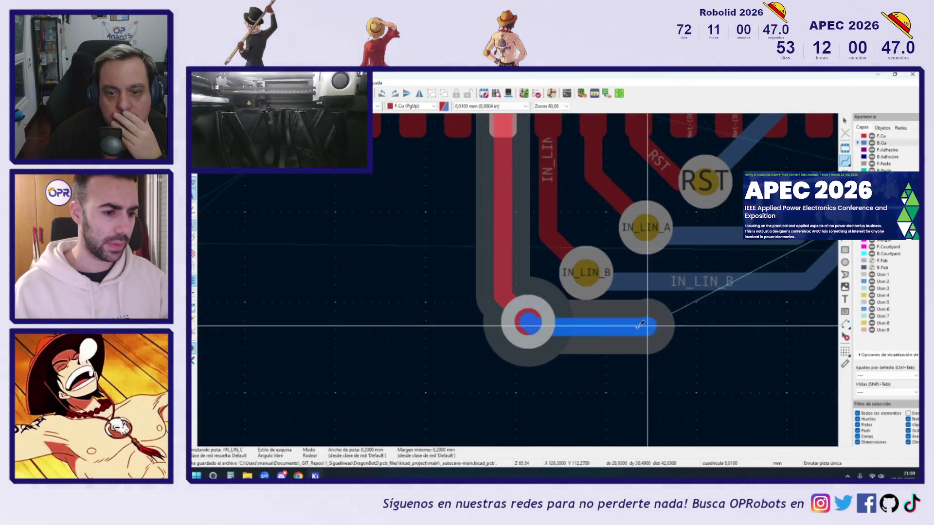
{"action": "middle_click_drag", "start_coordinate": [758, 323], "coordinate": [576, 309]}
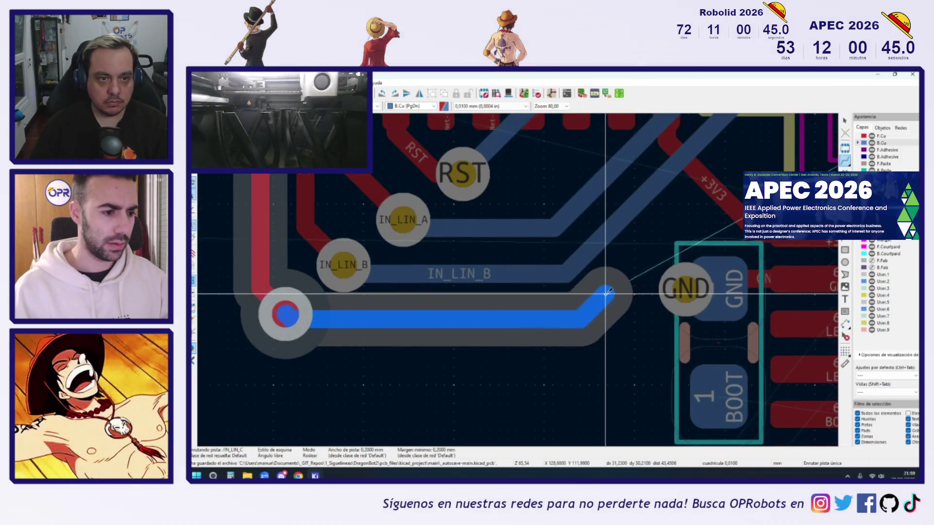
Step: Run the IN_LIN_C back-copper track across to connector pad 7
{"action": "scroll", "coordinate": [645, 252], "scroll_direction": "down", "scroll_amount": 7}
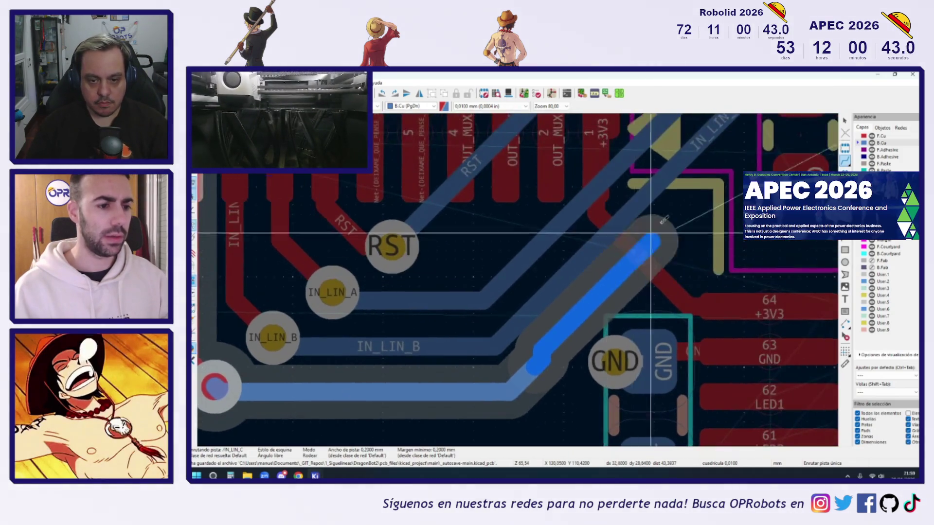
{"action": "scroll", "coordinate": [625, 280], "scroll_direction": "up", "scroll_amount": 7}
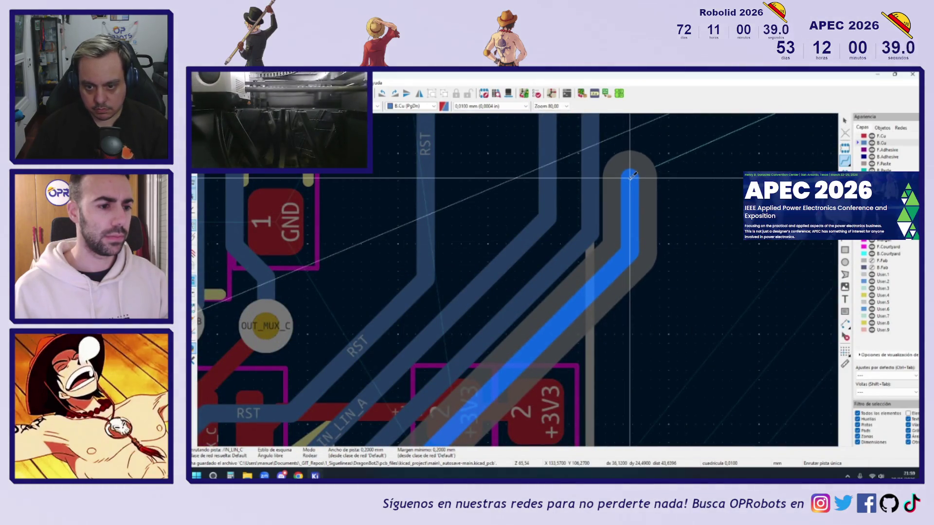
{"action": "scroll", "coordinate": [631, 174], "scroll_direction": "down", "scroll_amount": 4}
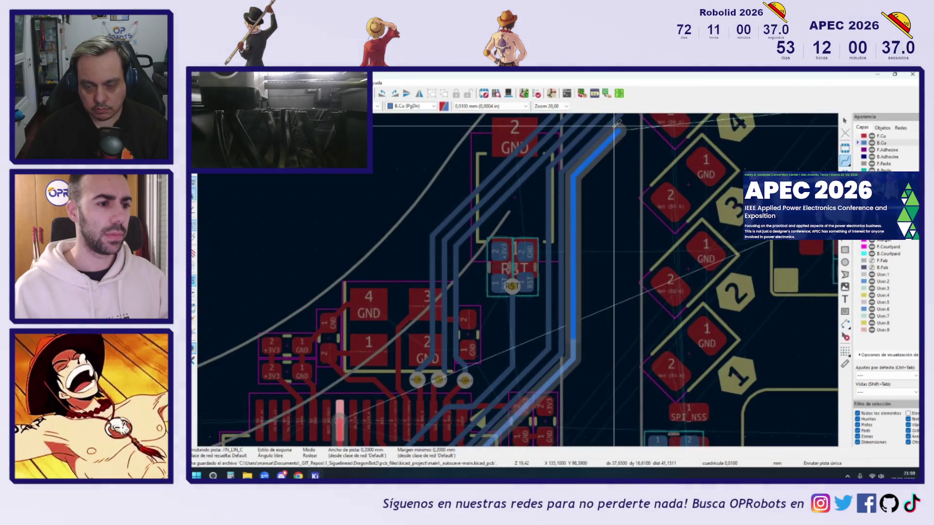
{"action": "scroll", "coordinate": [614, 136], "scroll_direction": "down", "scroll_amount": 2}
{"action": "scroll", "coordinate": [630, 147], "scroll_direction": "up", "scroll_amount": 7}
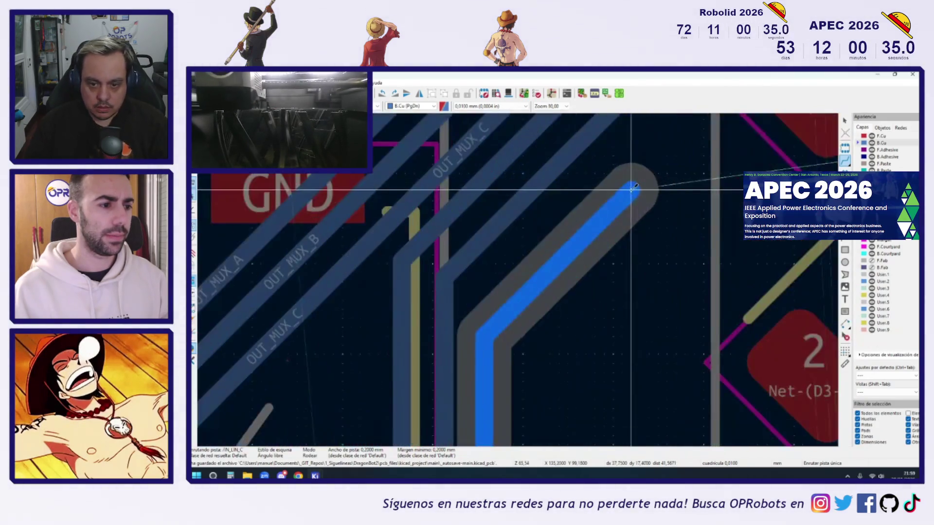
{"action": "scroll", "coordinate": [631, 147], "scroll_direction": "down", "scroll_amount": 3}
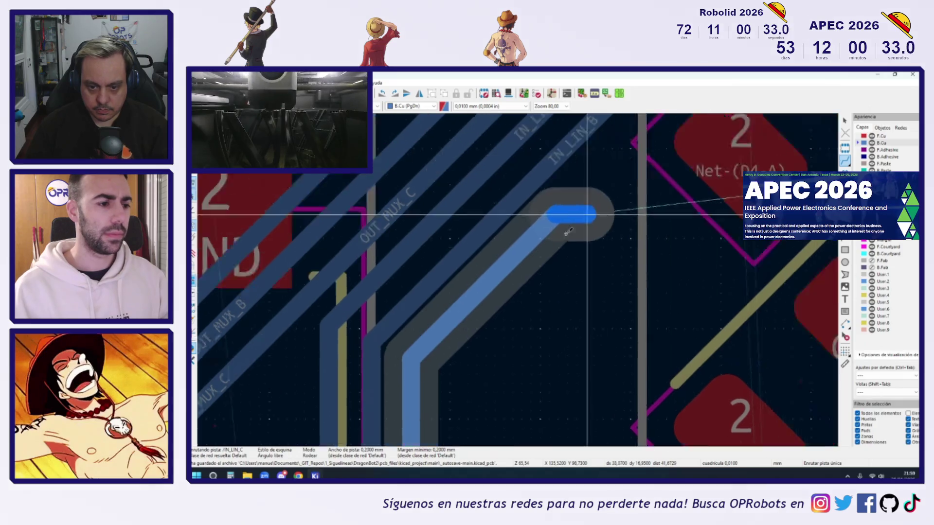
{"action": "scroll", "coordinate": [501, 278], "scroll_direction": "up", "scroll_amount": 1}
{"action": "scroll", "coordinate": [422, 309], "scroll_direction": "down", "scroll_amount": 4}
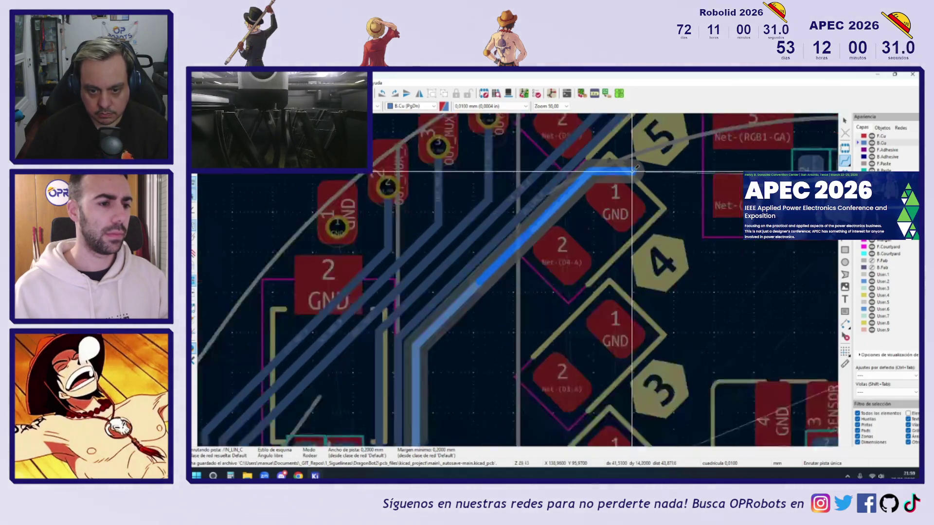
{"action": "scroll", "coordinate": [596, 210], "scroll_direction": "up", "scroll_amount": 3}
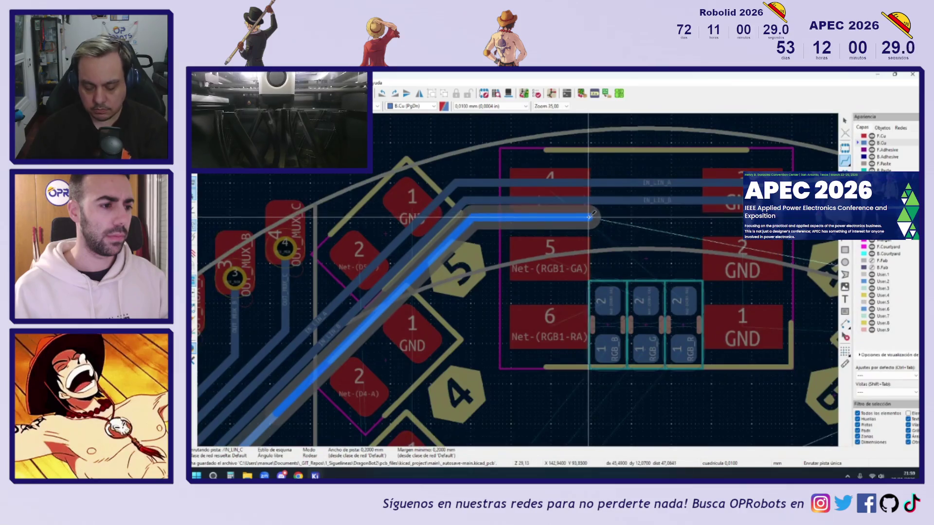
{"action": "middle_click_drag", "start_coordinate": [592, 215], "coordinate": [237, 179]}
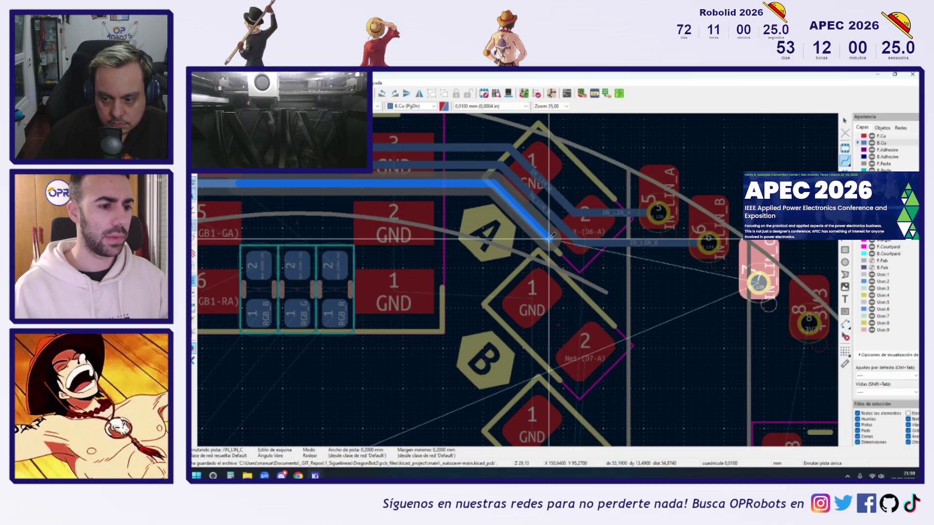
{"action": "left_click", "coordinate": [758, 283]}
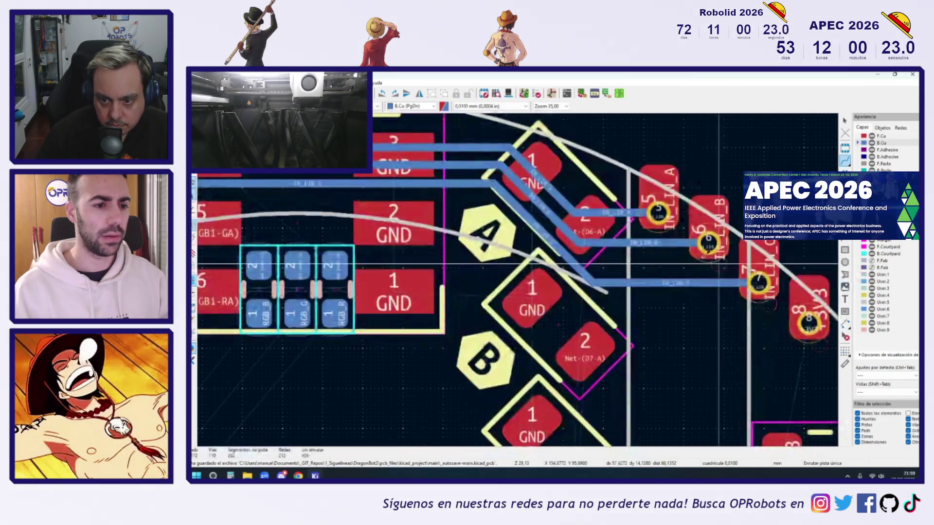
{"action": "scroll", "coordinate": [629, 264], "scroll_direction": "down", "scroll_amount": 5}
{"action": "scroll", "coordinate": [658, 225], "scroll_direction": "down", "scroll_amount": 2}
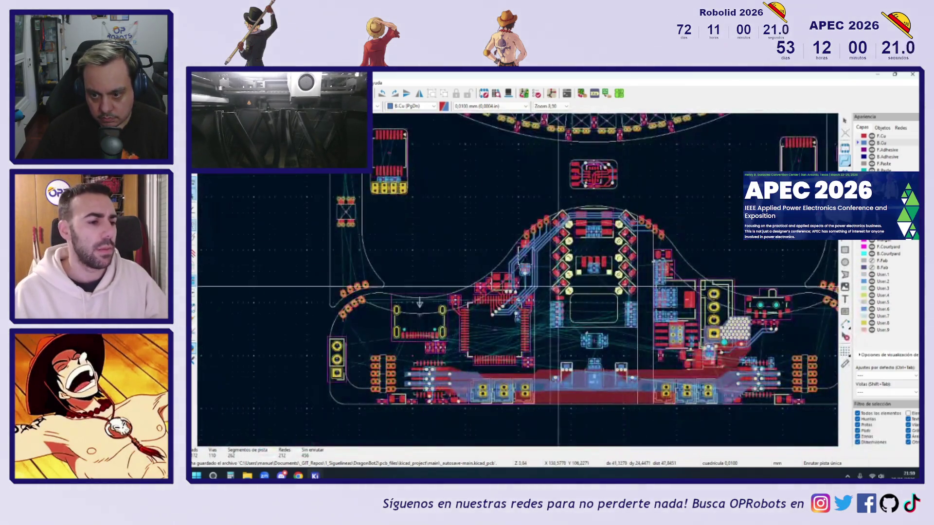
Step: Begin a BATT_VOLTAGE track from its pad and switch it to back copper
{"action": "scroll", "coordinate": [503, 306], "scroll_direction": "up", "scroll_amount": 2}
{"action": "scroll", "coordinate": [470, 318], "scroll_direction": "up", "scroll_amount": 5}
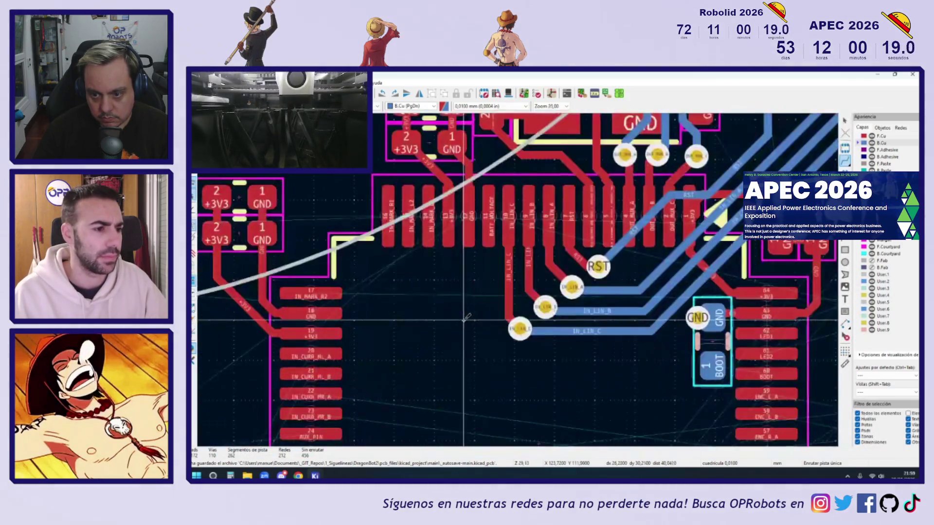
{"action": "left_click", "coordinate": [488, 219]}
{"action": "scroll", "coordinate": [488, 219], "scroll_direction": "down", "scroll_amount": 10}
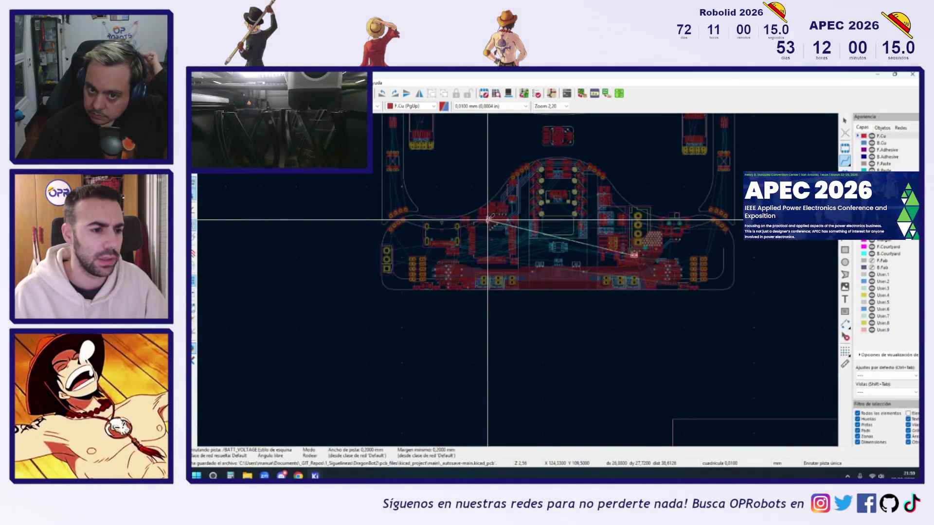
{"action": "key", "text": "Page_Down"}
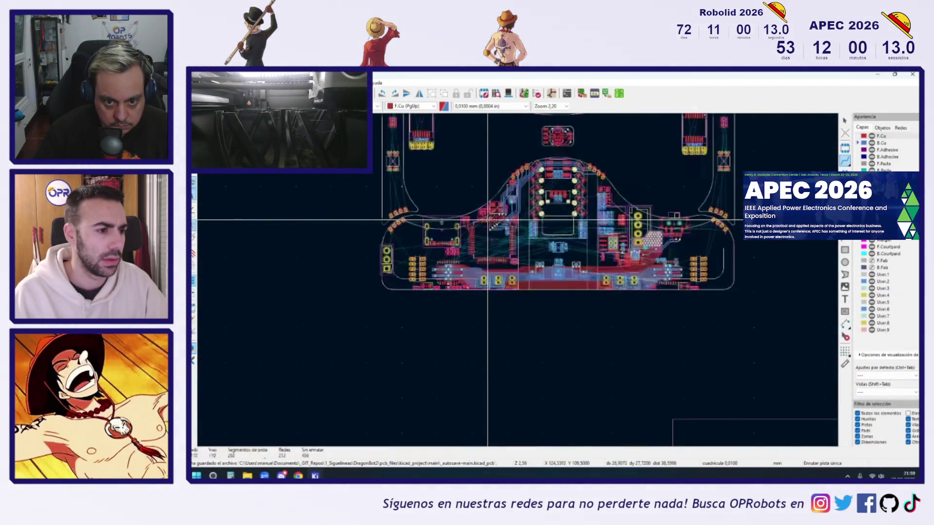
{"action": "scroll", "coordinate": [488, 219], "scroll_direction": "up", "scroll_amount": 6}
{"action": "scroll", "coordinate": [518, 233], "scroll_direction": "up", "scroll_amount": 5}
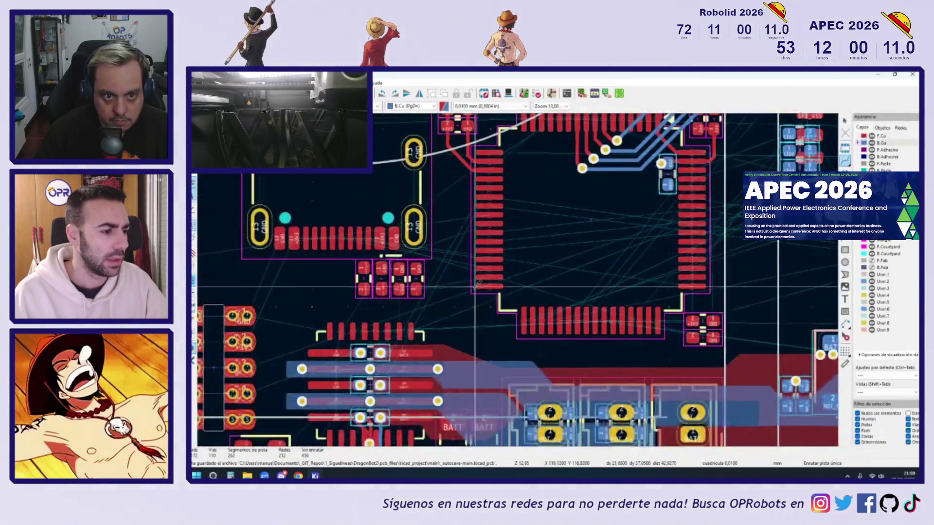
{"action": "middle_click_drag", "start_coordinate": [520, 232], "coordinate": [511, 293]}
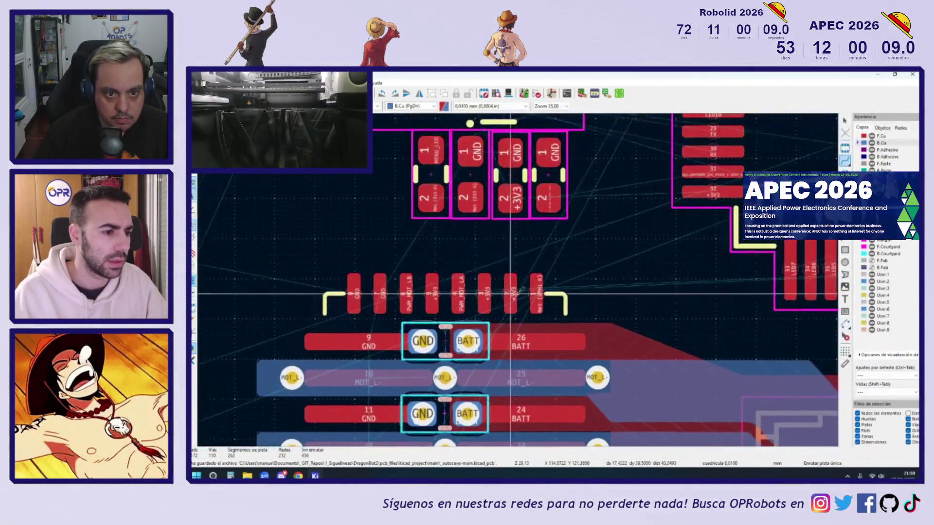
Step: Try a Net-(DPH1-K) track from its pad, toggling between front and back copper
{"action": "left_click", "coordinate": [536, 293]}
{"action": "key", "text": "Page_Up"}
{"action": "scroll", "coordinate": [536, 294], "scroll_direction": "down", "scroll_amount": 9}
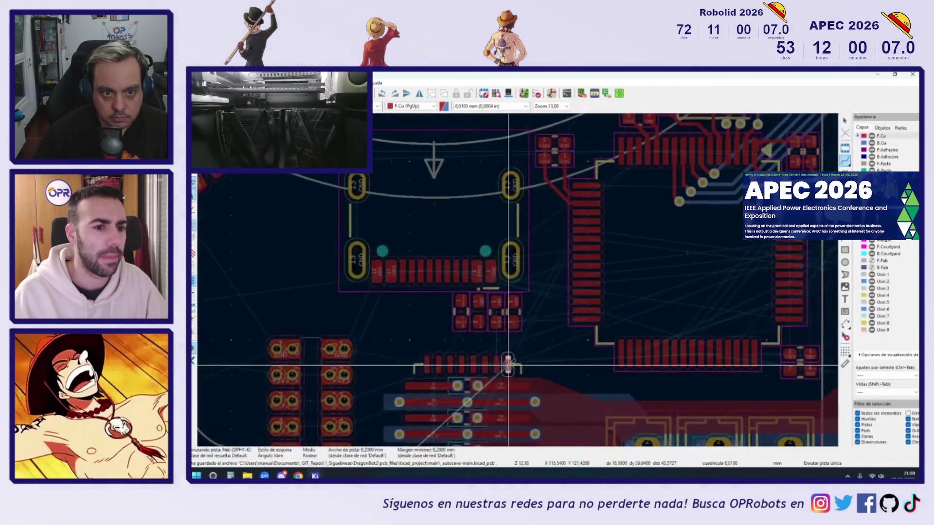
{"action": "scroll", "coordinate": [508, 363], "scroll_direction": "down", "scroll_amount": 2}
{"action": "scroll", "coordinate": [508, 363], "scroll_direction": "up", "scroll_amount": 3}
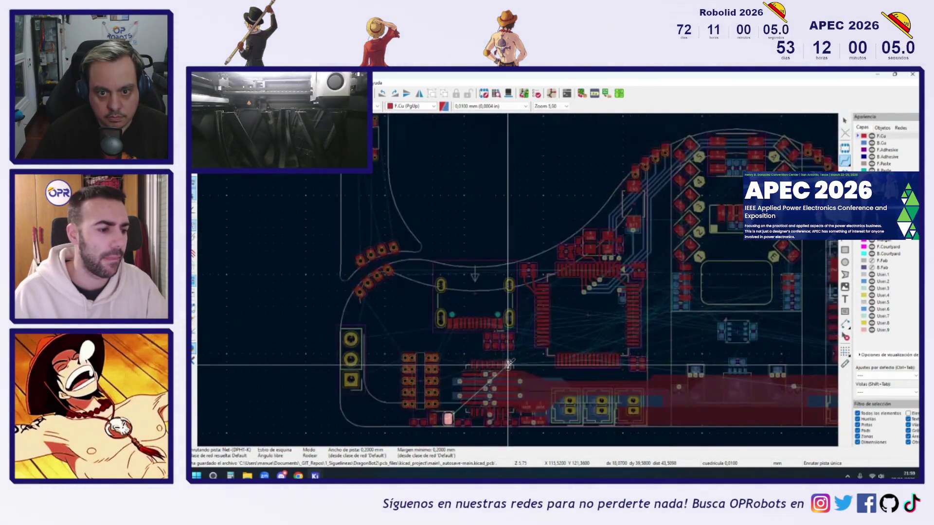
{"action": "scroll", "coordinate": [509, 363], "scroll_direction": "up", "scroll_amount": 6}
{"action": "key", "text": "Page_Down"}
{"action": "middle_click_drag", "start_coordinate": [493, 368], "coordinate": [527, 255]}
Step: Start PWM_MOT_LA at pad 4, cancel it, then restart the route on front copper
{"action": "left_click", "coordinate": [503, 256]}
{"action": "scroll", "coordinate": [499, 258], "scroll_direction": "down", "scroll_amount": 8}
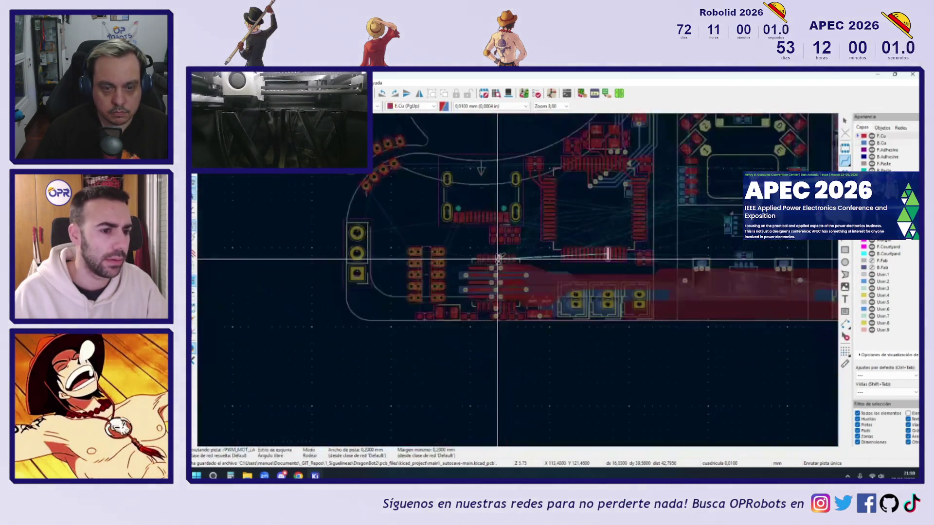
{"action": "scroll", "coordinate": [499, 257], "scroll_direction": "up", "scroll_amount": 1}
{"action": "scroll", "coordinate": [499, 257], "scroll_direction": "up", "scroll_amount": 2}
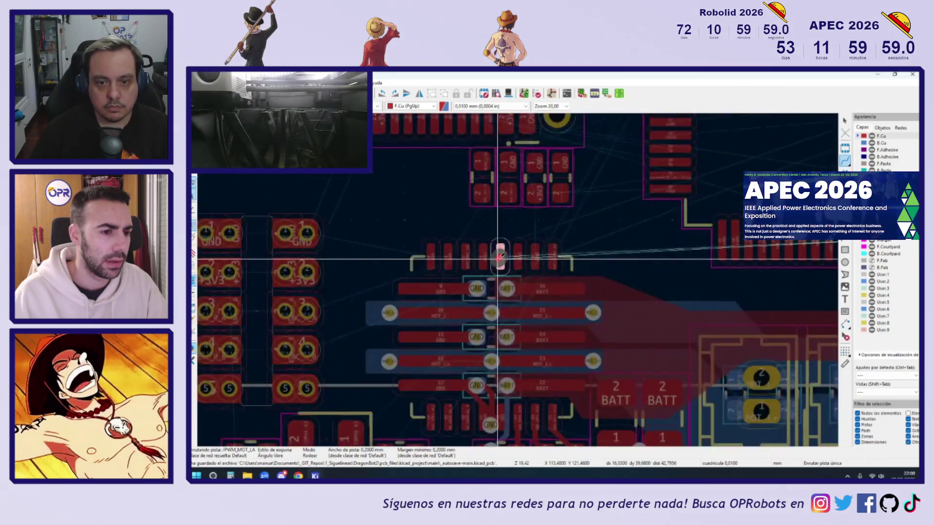
{"action": "scroll", "coordinate": [499, 257], "scroll_direction": "down", "scroll_amount": 2}
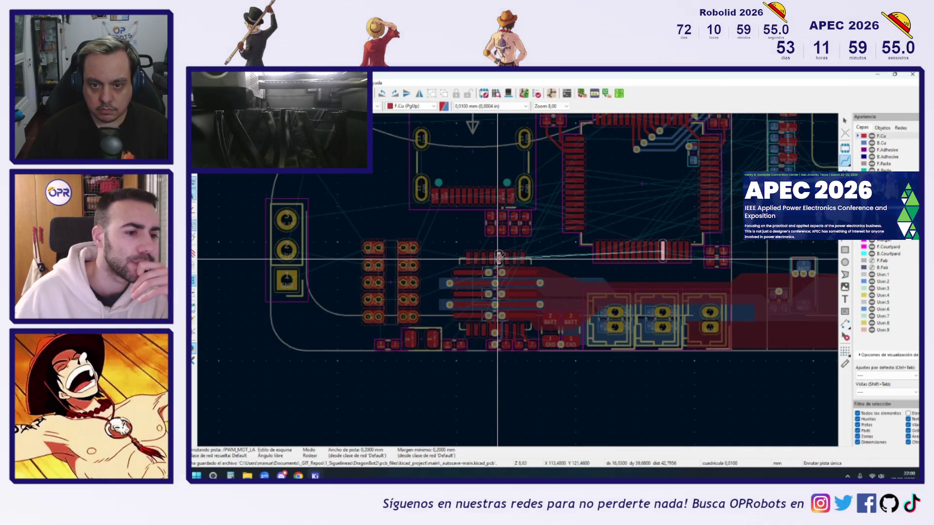
{"action": "key", "text": "Escape"}
{"action": "key", "text": "Page_Down"}
{"action": "scroll", "coordinate": [682, 229], "scroll_direction": "up", "scroll_amount": 3}
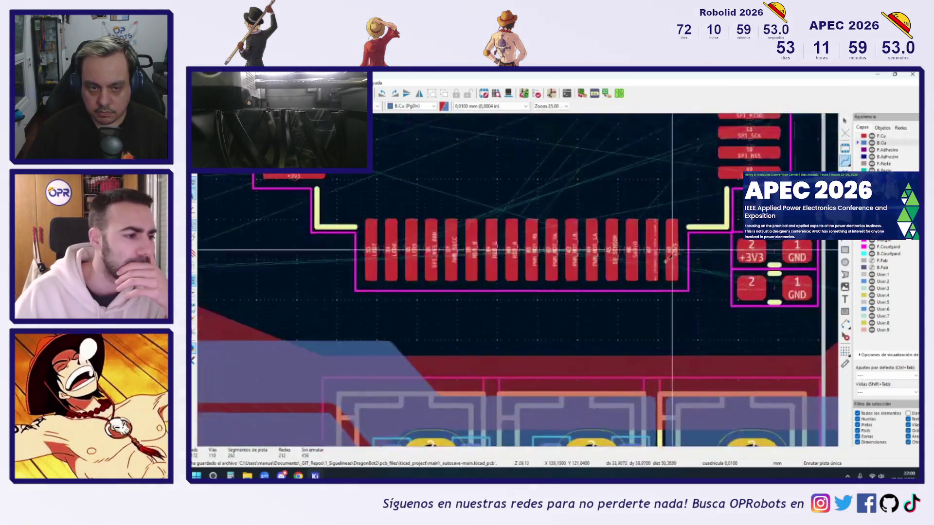
{"action": "scroll", "coordinate": [501, 275], "scroll_direction": "down", "scroll_amount": 3}
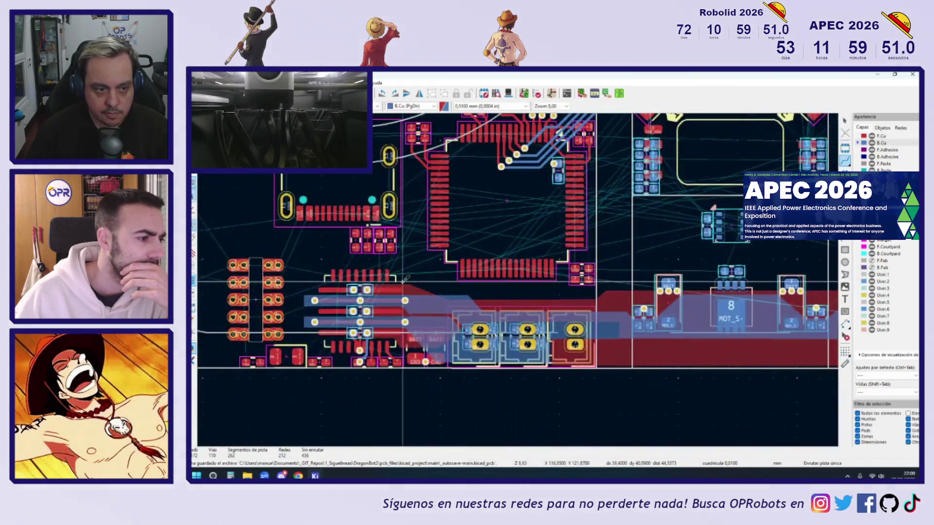
{"action": "scroll", "coordinate": [501, 275], "scroll_direction": "up", "scroll_amount": 10}
{"action": "scroll", "coordinate": [513, 276], "scroll_direction": "down", "scroll_amount": 5}
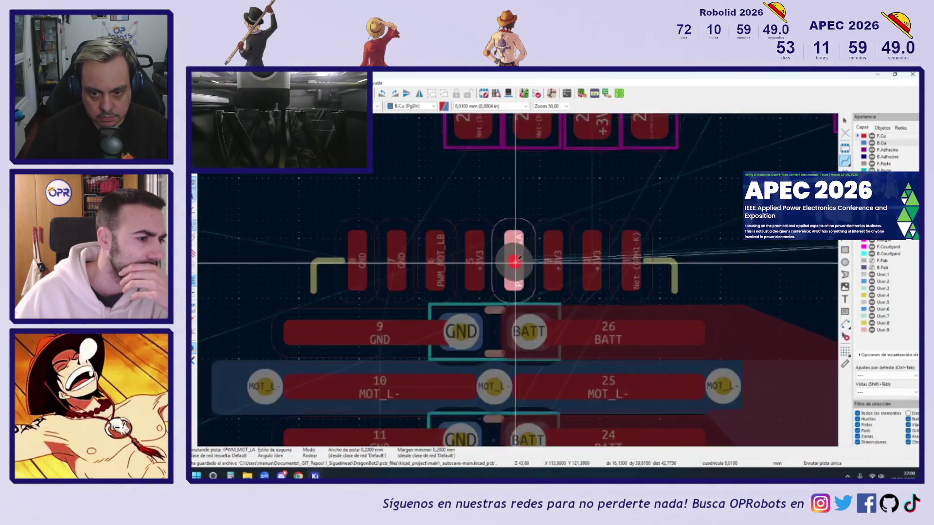
{"action": "key", "text": "Page_Up"}
Step: Route PWM_MOT_LA on F.Cu from pad 4, with one bend, to the MCU pin
{"action": "scroll", "coordinate": [513, 272], "scroll_direction": "up", "scroll_amount": 4}
{"action": "left_click", "coordinate": [512, 273]}
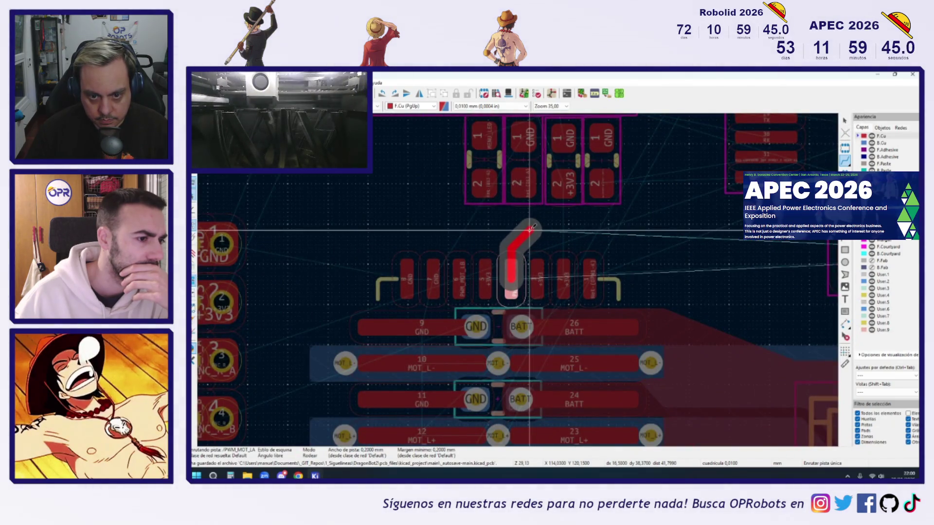
{"action": "middle_click_drag", "start_coordinate": [727, 247], "coordinate": [360, 233]}
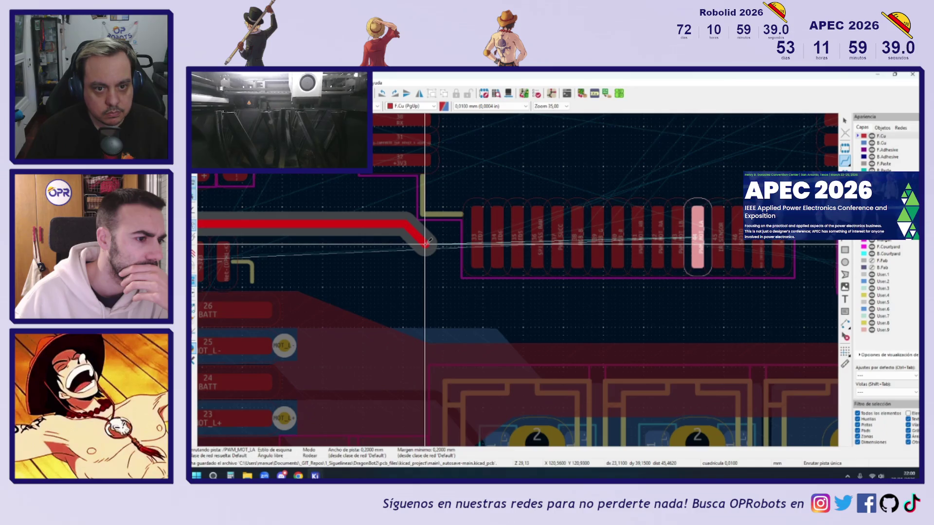
{"action": "left_click", "coordinate": [426, 242]}
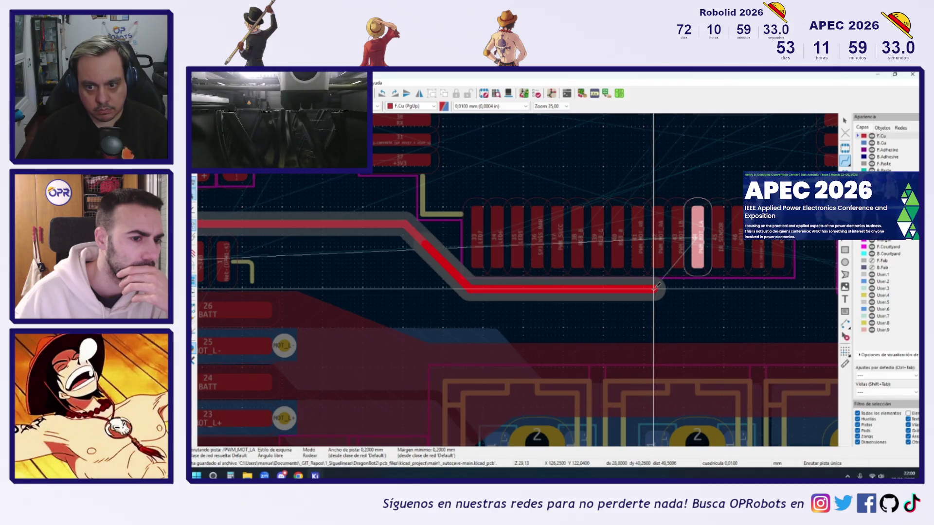
{"action": "scroll", "coordinate": [654, 289], "scroll_direction": "down", "scroll_amount": 3}
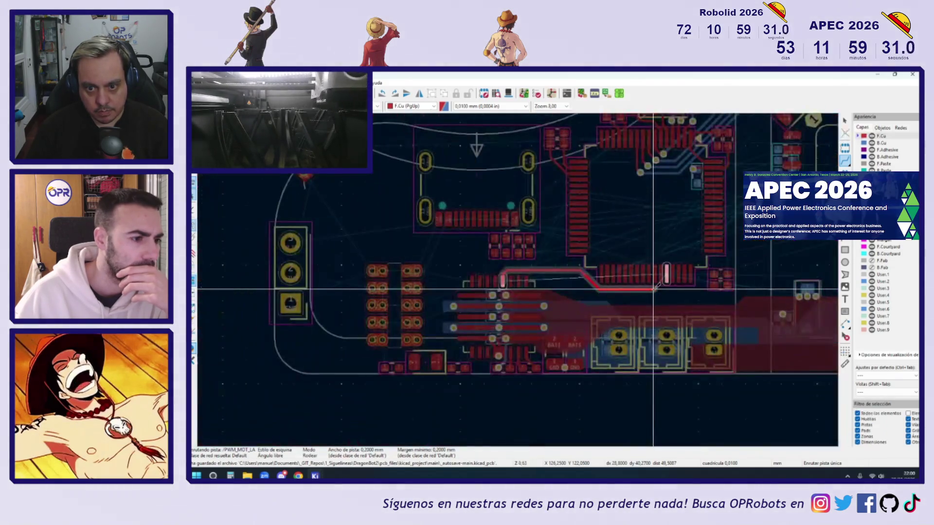
{"action": "scroll", "coordinate": [654, 289], "scroll_direction": "up", "scroll_amount": 2}
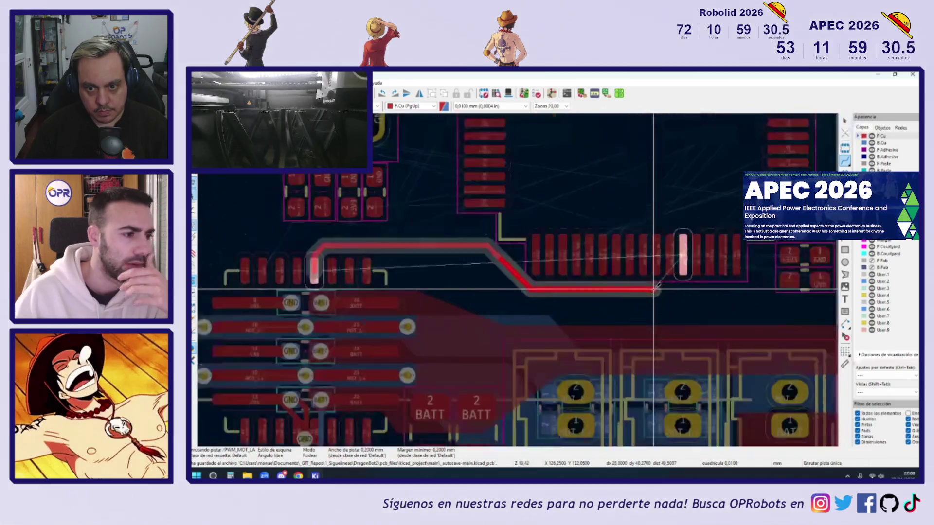
{"action": "left_click", "coordinate": [681, 281]}
{"action": "key", "text": "Page_Down"}
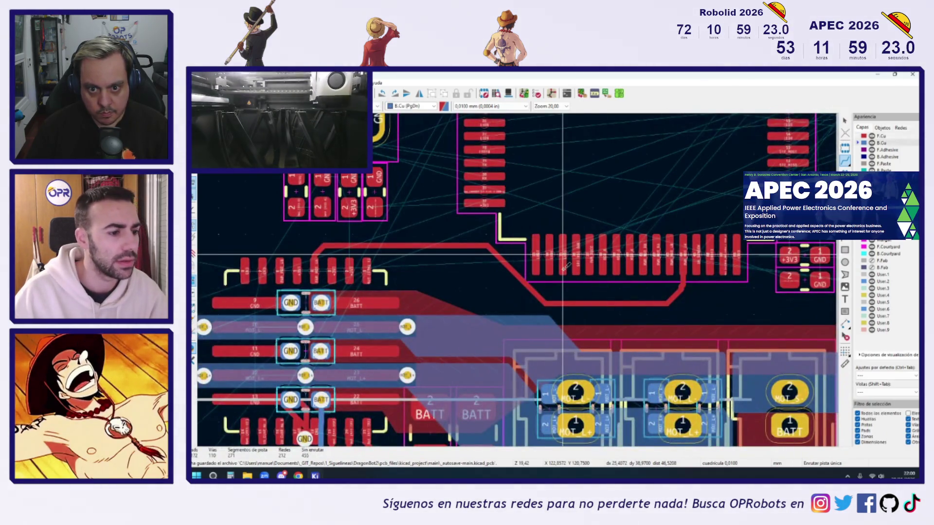
{"action": "scroll", "coordinate": [563, 254], "scroll_direction": "up", "scroll_amount": 4}
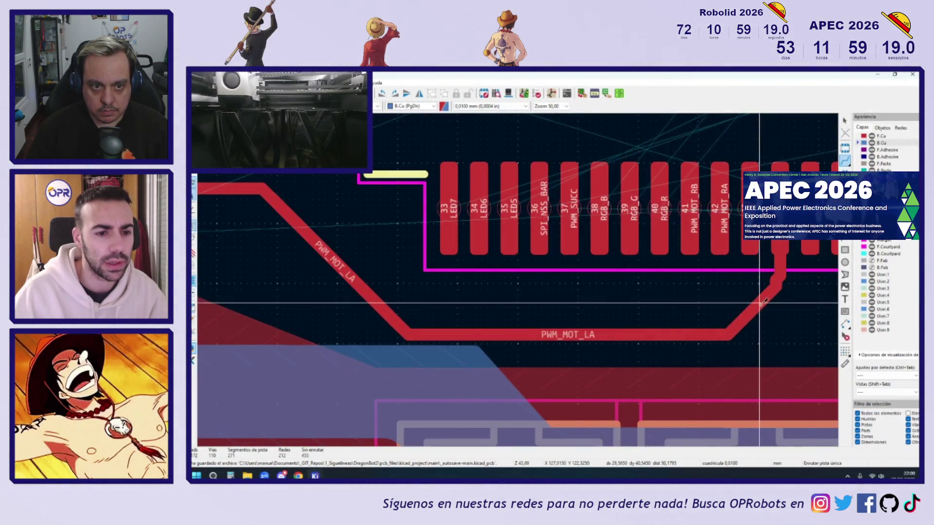
{"action": "scroll", "coordinate": [763, 309], "scroll_direction": "down", "scroll_amount": 3}
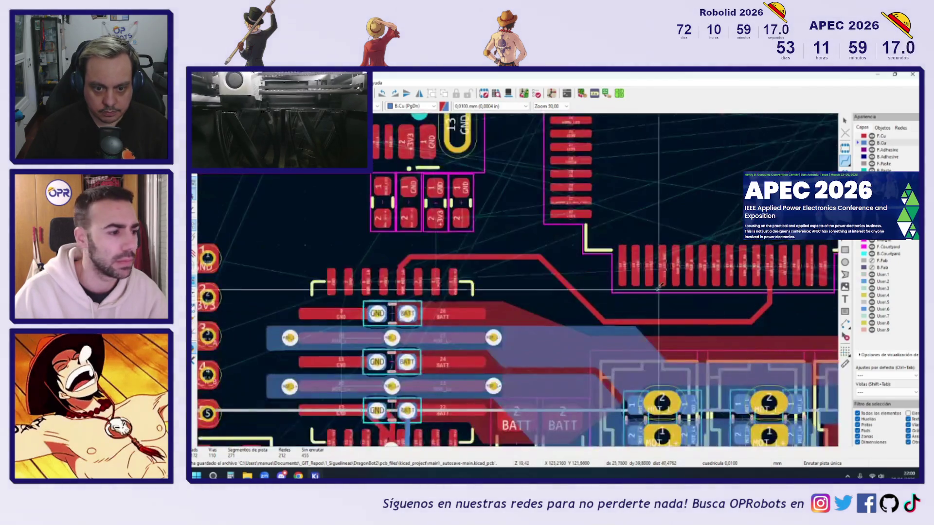
Step: Route PWM_MOT_LB on F.Cu from connector pad 6 to microcontroller pin 43
{"action": "scroll", "coordinate": [367, 284], "scroll_direction": "up", "scroll_amount": 2}
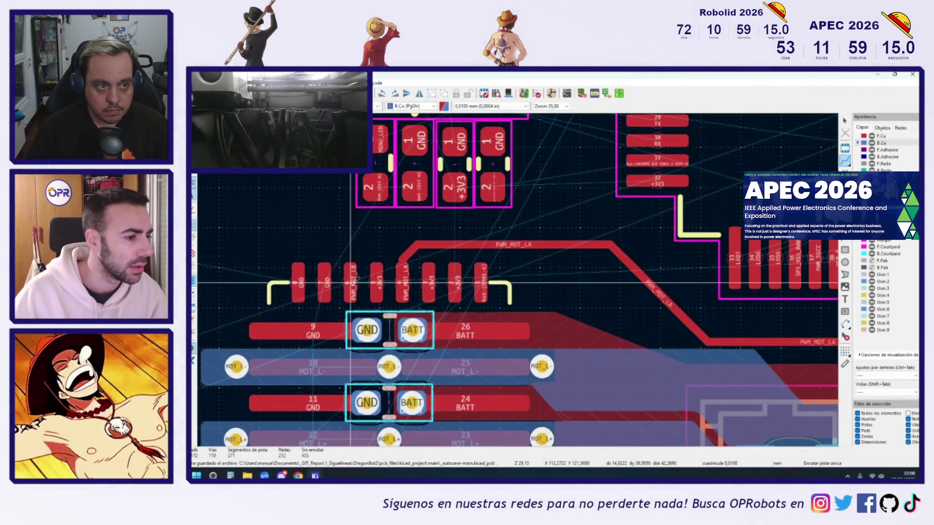
{"action": "scroll", "coordinate": [350, 282], "scroll_direction": "up", "scroll_amount": 2}
{"action": "key", "text": "Page_Up"}
{"action": "key", "text": "x"}
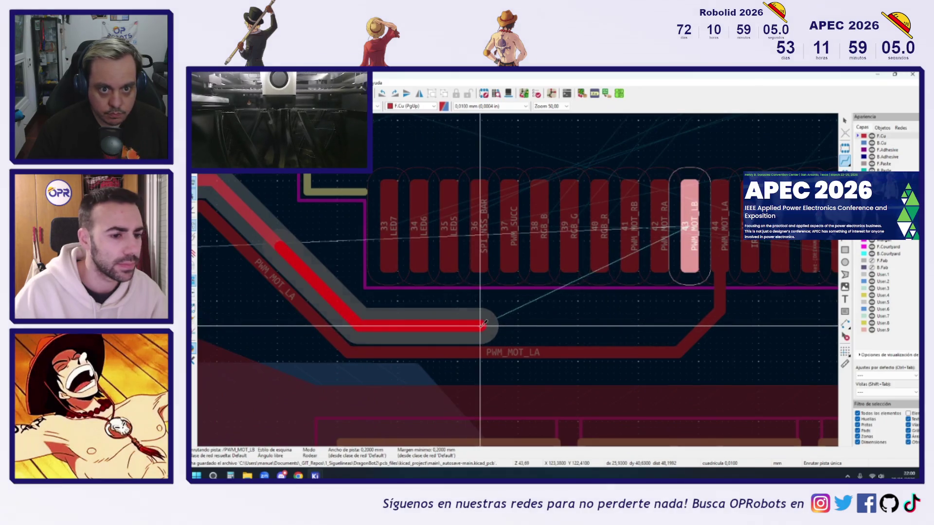
{"action": "left_click", "coordinate": [483, 323]}
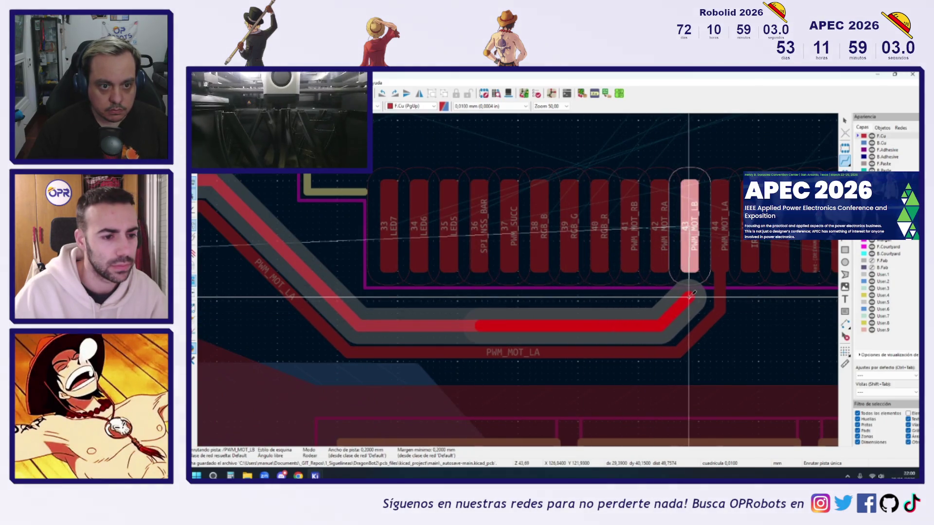
{"action": "left_click", "coordinate": [683, 304]}
{"action": "key", "text": "Page_Down"}
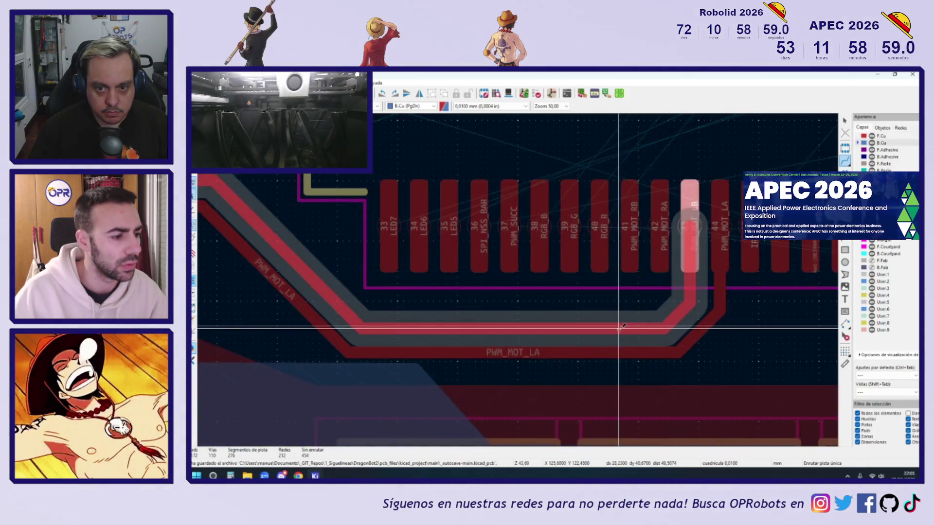
Step: Nudge the PWM_MOT_LA track slightly to adjust its position
{"action": "scroll", "coordinate": [482, 302], "scroll_direction": "left", "scroll_amount": 3}
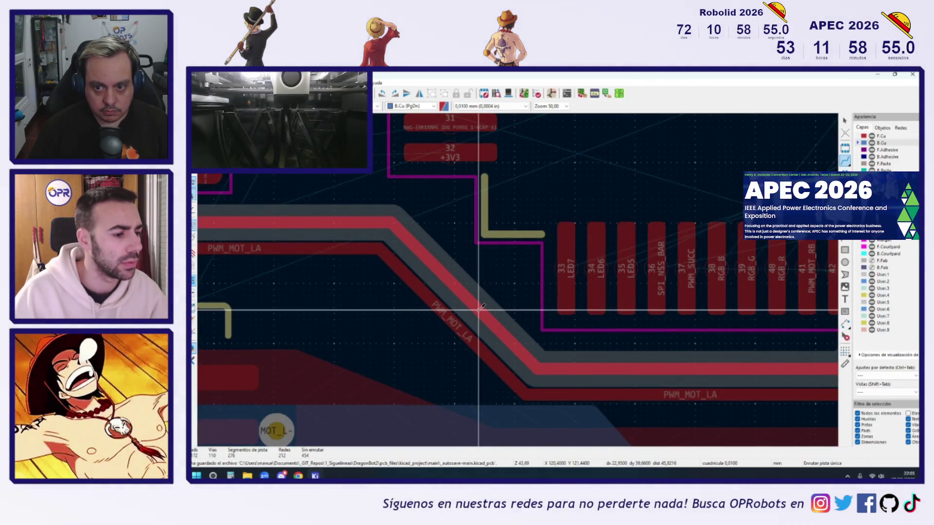
{"action": "scroll", "coordinate": [482, 306], "scroll_direction": "up", "scroll_amount": 1}
{"action": "scroll", "coordinate": [442, 283], "scroll_direction": "left", "scroll_amount": 3}
{"action": "scroll", "coordinate": [486, 295], "scroll_direction": "left", "scroll_amount": 3}
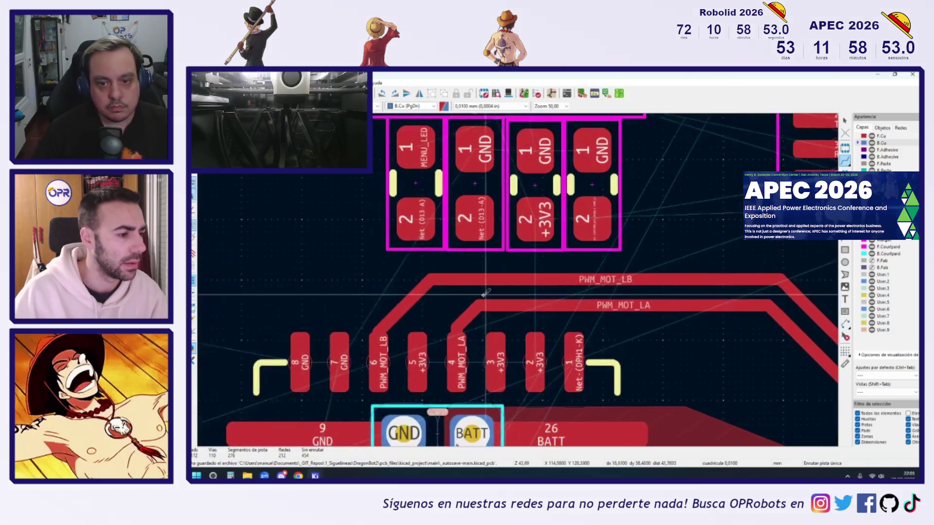
{"action": "left_click", "coordinate": [462, 315]}
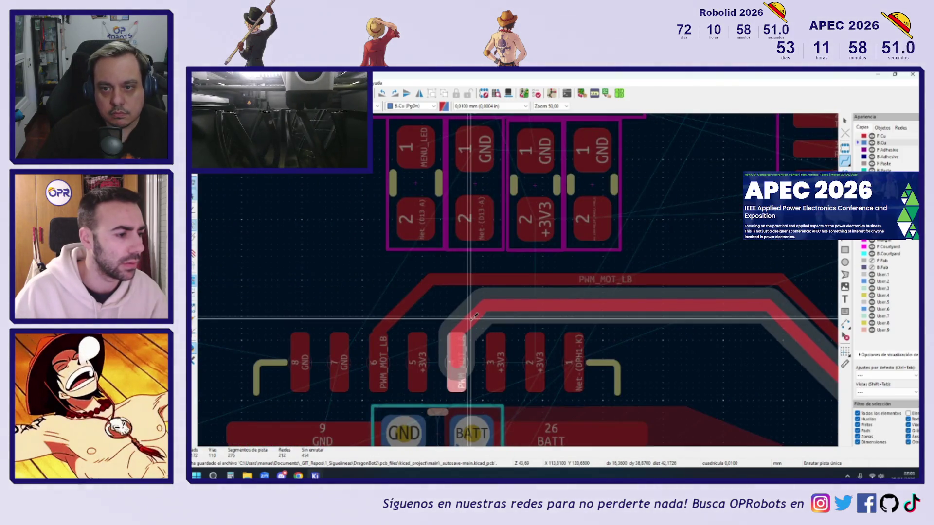
{"action": "left_click", "coordinate": [471, 315]}
Step: Drag PWM_MOT_LB up under the pins and lift PWM_MOT_LA for even spacing
{"action": "left_click", "coordinate": [398, 297]}
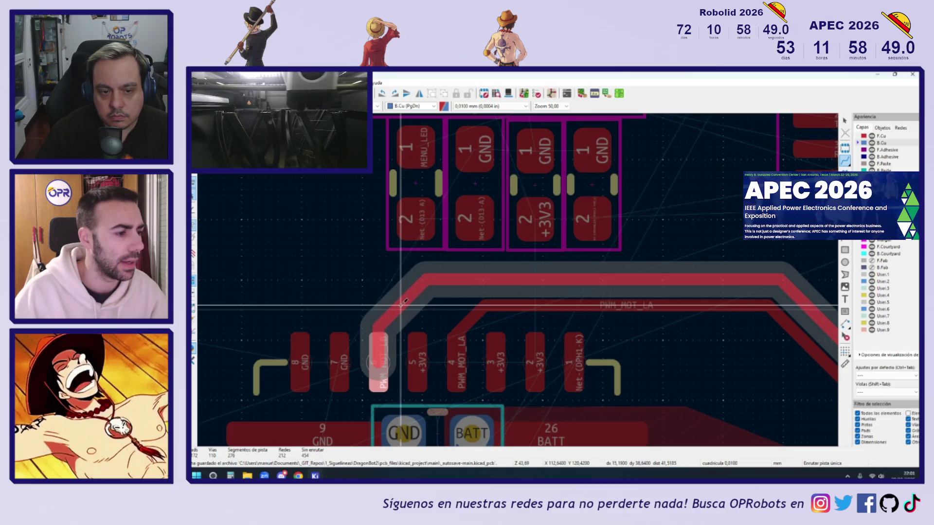
{"action": "scroll", "coordinate": [401, 303], "scroll_direction": "down", "scroll_amount": 5}
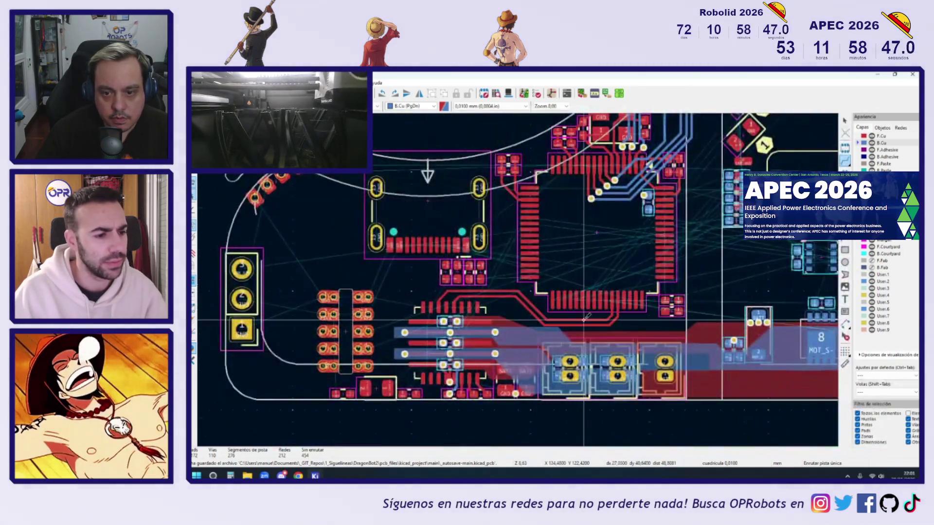
{"action": "scroll", "coordinate": [586, 317], "scroll_direction": "up", "scroll_amount": 4}
{"action": "left_click_drag", "start_coordinate": [563, 319], "coordinate": [563, 310]}
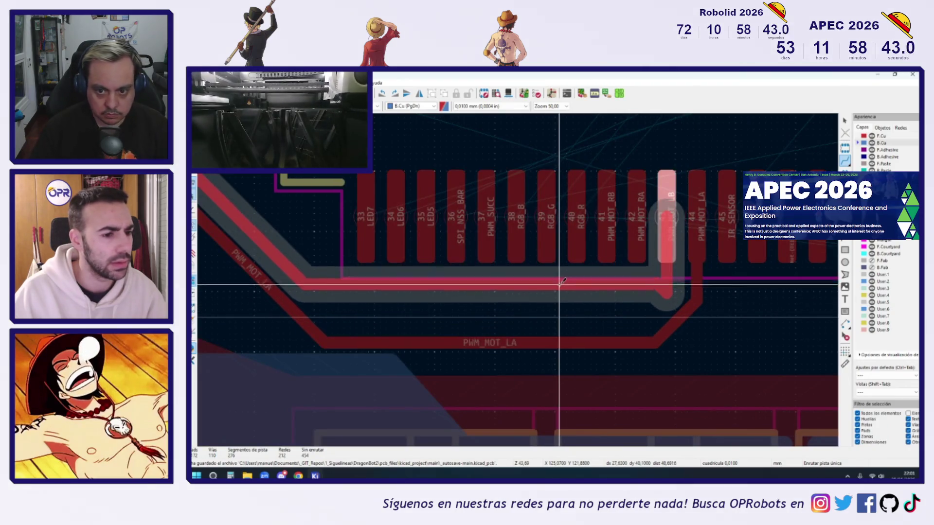
{"action": "left_click_drag", "start_coordinate": [557, 302], "coordinate": [591, 302]}
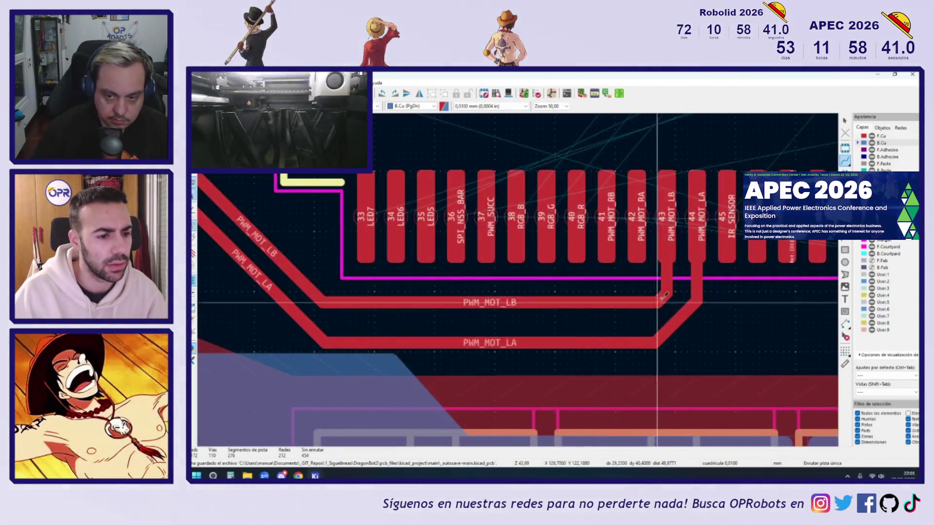
{"action": "left_click_drag", "start_coordinate": [664, 295], "coordinate": [657, 287]}
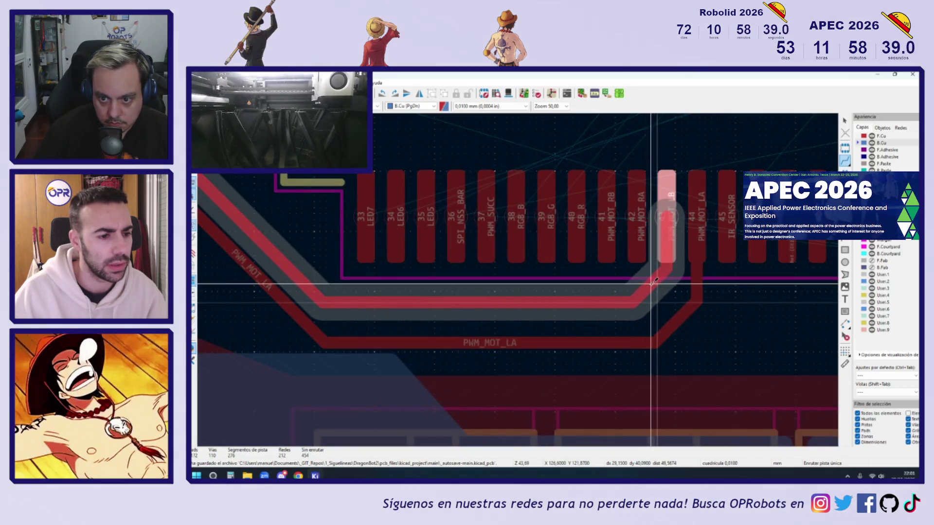
{"action": "mouse_move", "coordinate": [654, 280]}
{"action": "left_mouse_down"}
{"action": "mouse_move", "coordinate": [587, 292]}
{"action": "mouse_move", "coordinate": [580, 282]}
{"action": "left_mouse_up"}
{"action": "mouse_move", "coordinate": [559, 343]}
{"action": "left_mouse_down"}
{"action": "mouse_move", "coordinate": [559, 328]}
{"action": "mouse_move", "coordinate": [625, 294]}
{"action": "mouse_move", "coordinate": [689, 292]}
{"action": "left_mouse_up"}
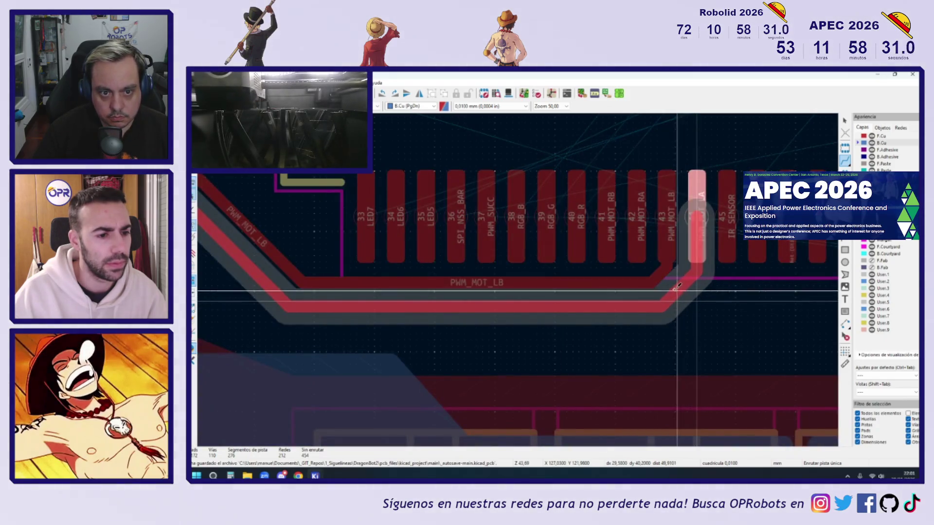
{"action": "left_click", "coordinate": [679, 285]}
{"action": "scroll", "coordinate": [676, 287], "scroll_direction": "down", "scroll_amount": 3}
{"action": "scroll", "coordinate": [516, 257], "scroll_direction": "up", "scroll_amount": 2}
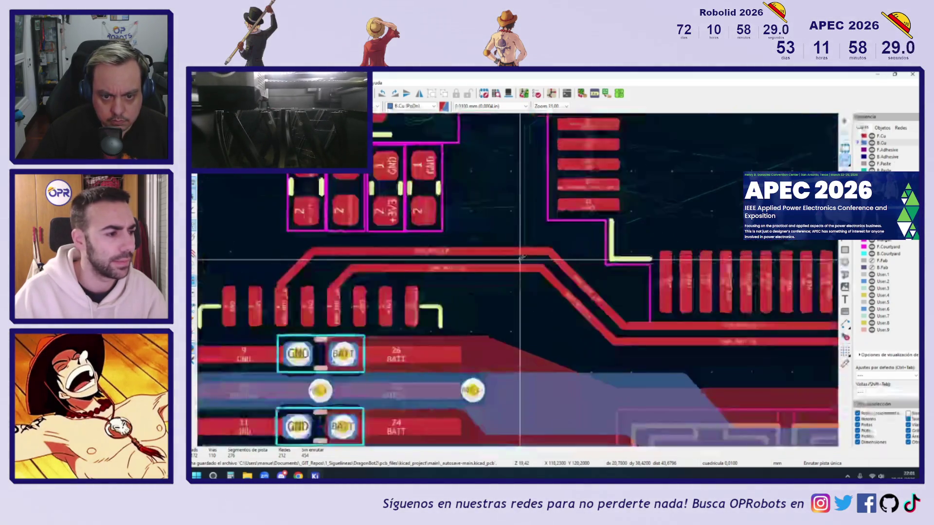
Step: Move the diagonal PWM_MOT_LA segment near the connector to the left
{"action": "middle_click_drag", "start_coordinate": [465, 258], "coordinate": [494, 255]}
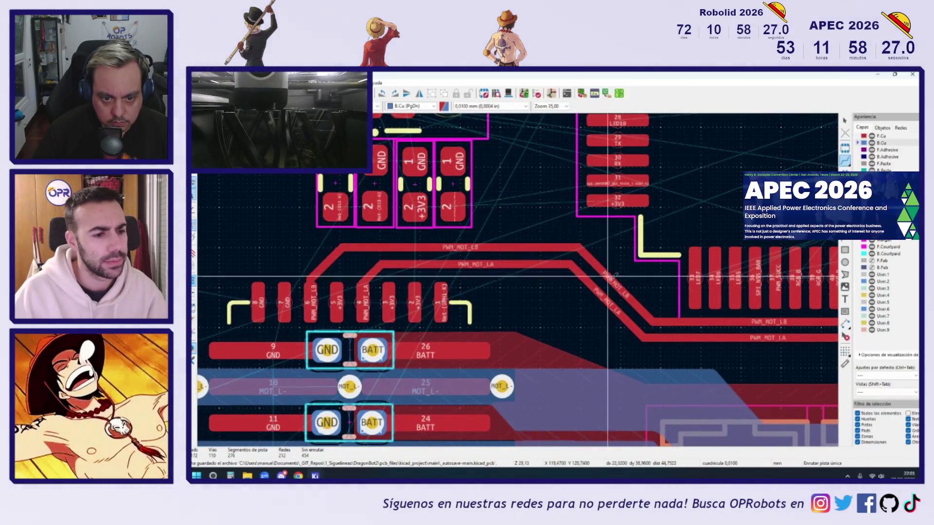
{"action": "mouse_move", "coordinate": [612, 306]}
{"action": "left_mouse_down"}
{"action": "mouse_move", "coordinate": [588, 311]}
{"action": "mouse_move", "coordinate": [595, 304]}
{"action": "left_mouse_up"}
{"action": "scroll", "coordinate": [594, 305], "scroll_direction": "down", "scroll_amount": 5}
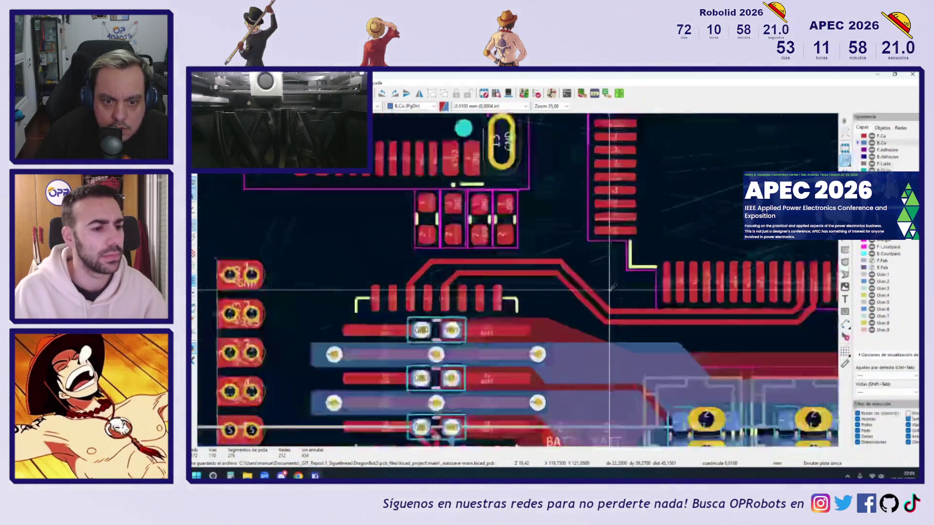
{"action": "scroll", "coordinate": [545, 297], "scroll_direction": "up", "scroll_amount": 3}
{"action": "scroll", "coordinate": [545, 296], "scroll_direction": "down", "scroll_amount": 3}
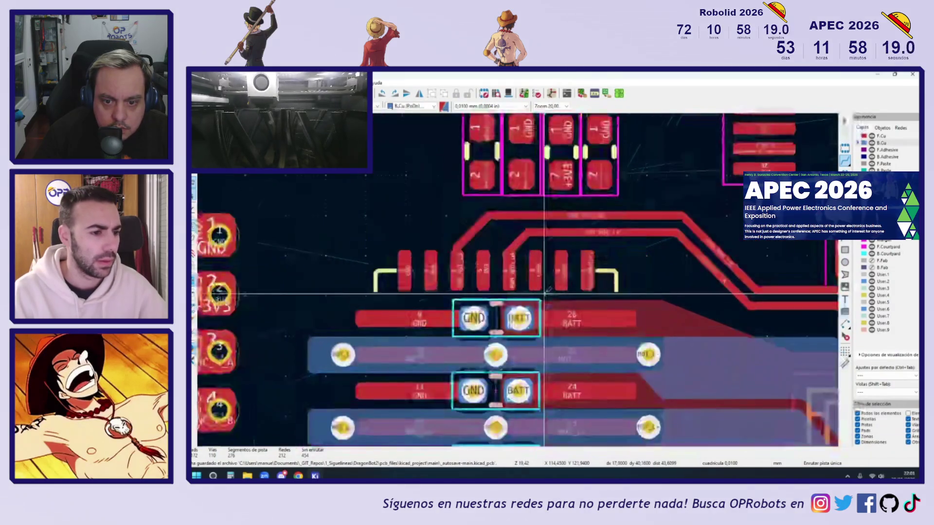
{"action": "scroll", "coordinate": [546, 337], "scroll_direction": "up", "scroll_amount": 5}
Step: Start an IN_CURR_ML_A route with X and then abandon it
{"action": "key", "text": "x"}
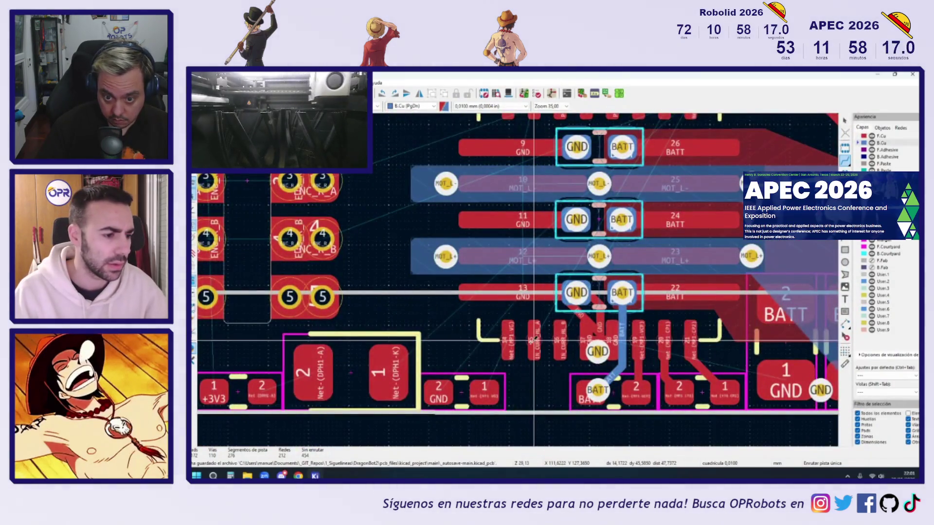
{"action": "scroll", "coordinate": [538, 339], "scroll_direction": "down", "scroll_amount": 10}
{"action": "scroll", "coordinate": [532, 342], "scroll_direction": "up", "scroll_amount": 10}
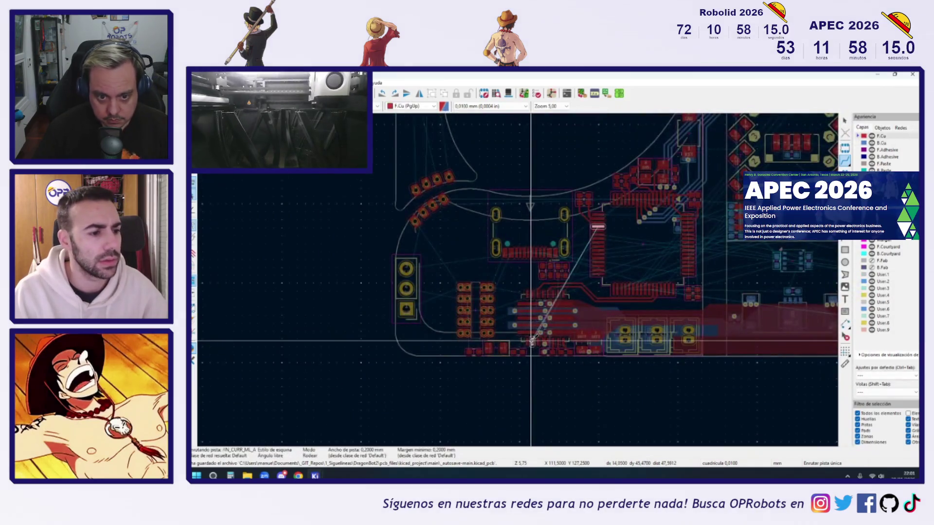
{"action": "scroll", "coordinate": [535, 341], "scroll_direction": "down", "scroll_amount": 2}
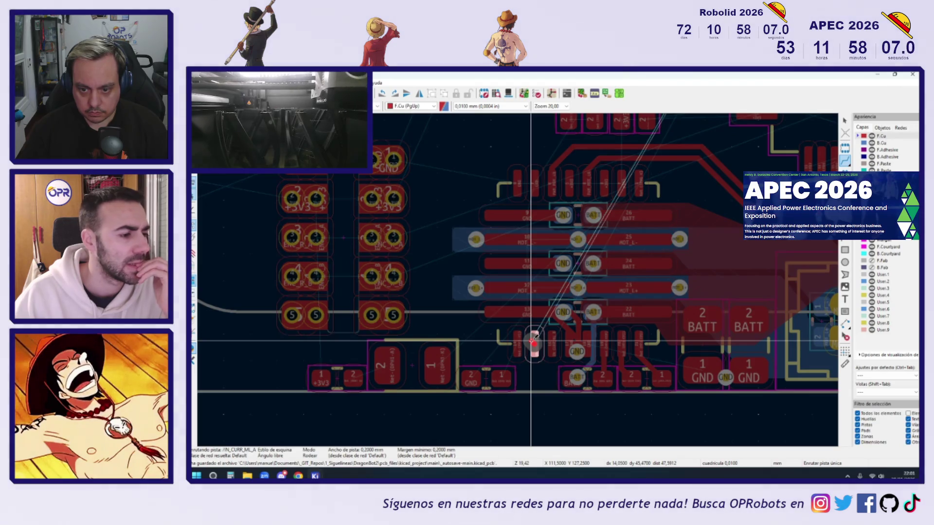
{"action": "scroll", "coordinate": [532, 343], "scroll_direction": "down", "scroll_amount": 6}
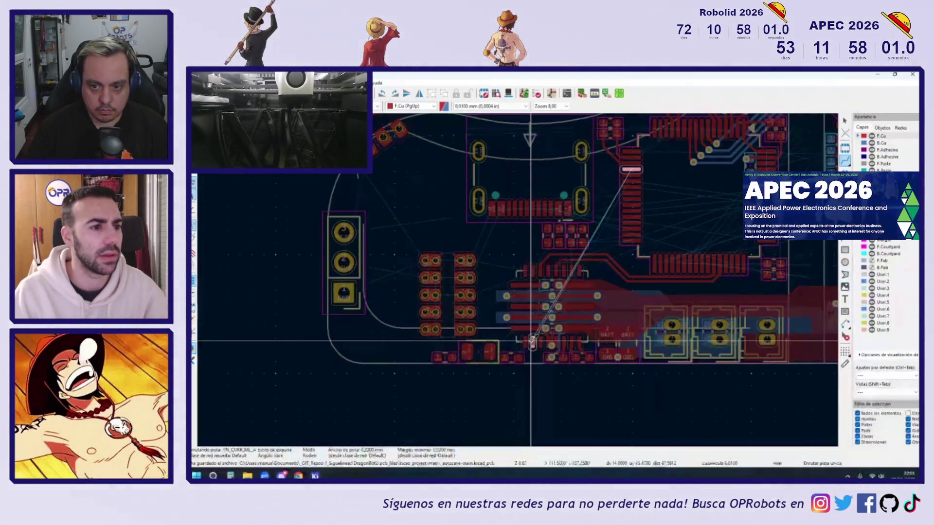
{"action": "scroll", "coordinate": [532, 342], "scroll_direction": "up", "scroll_amount": 7}
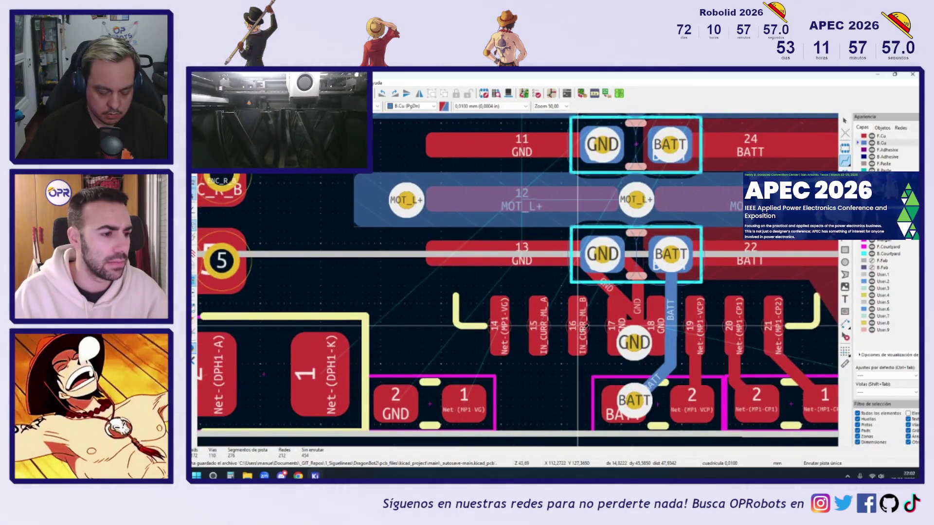
Step: Route IN_CURR_ML_B from pad 16 up the left edge on B.Cu, then via to F.Cu
{"action": "left_click", "coordinate": [584, 325]}
{"action": "key", "text": "v"}
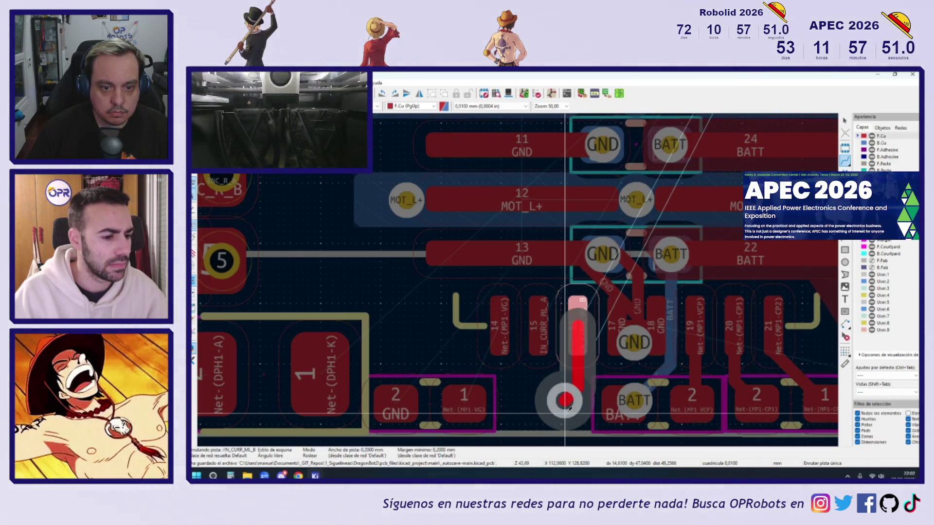
{"action": "left_click", "coordinate": [566, 400]}
{"action": "scroll", "coordinate": [565, 400], "scroll_direction": "down", "scroll_amount": 4}
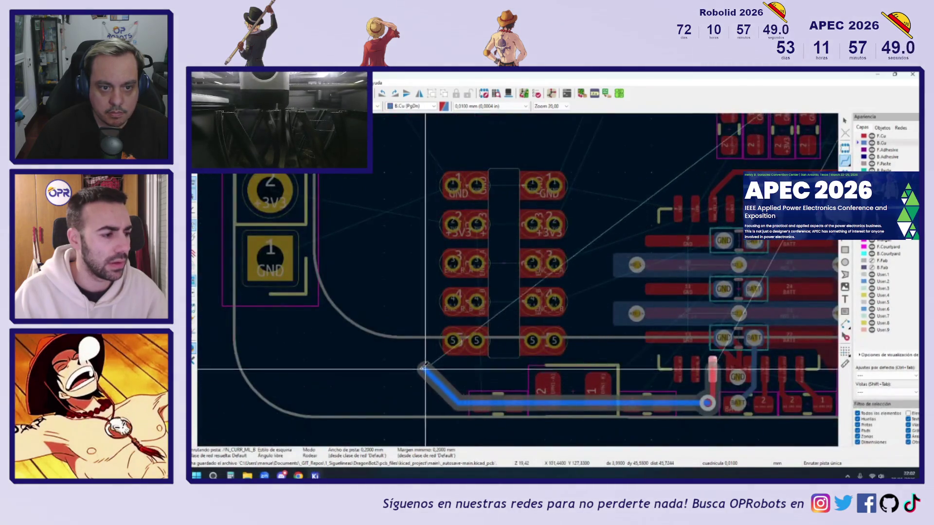
{"action": "scroll", "coordinate": [354, 346], "scroll_direction": "down", "scroll_amount": 4}
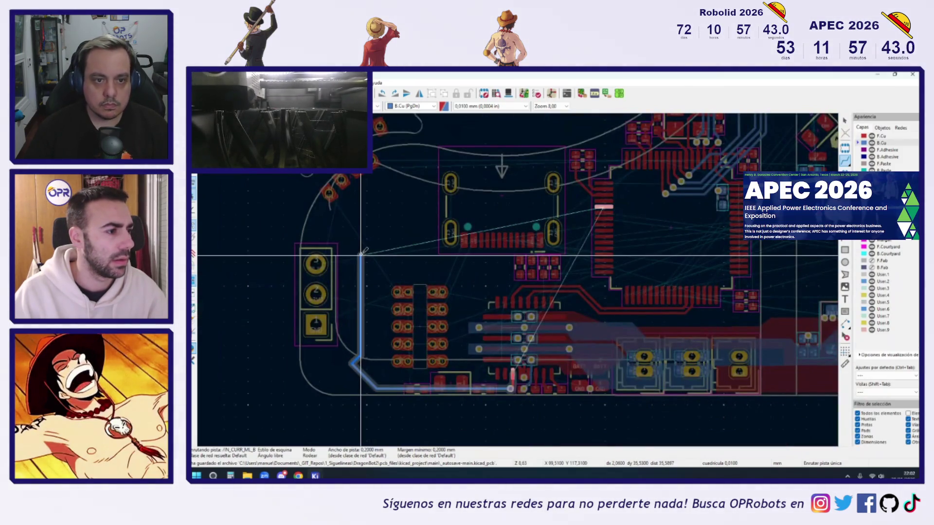
{"action": "scroll", "coordinate": [358, 246], "scroll_direction": "up", "scroll_amount": 3}
{"action": "scroll", "coordinate": [352, 236], "scroll_direction": "down", "scroll_amount": 1}
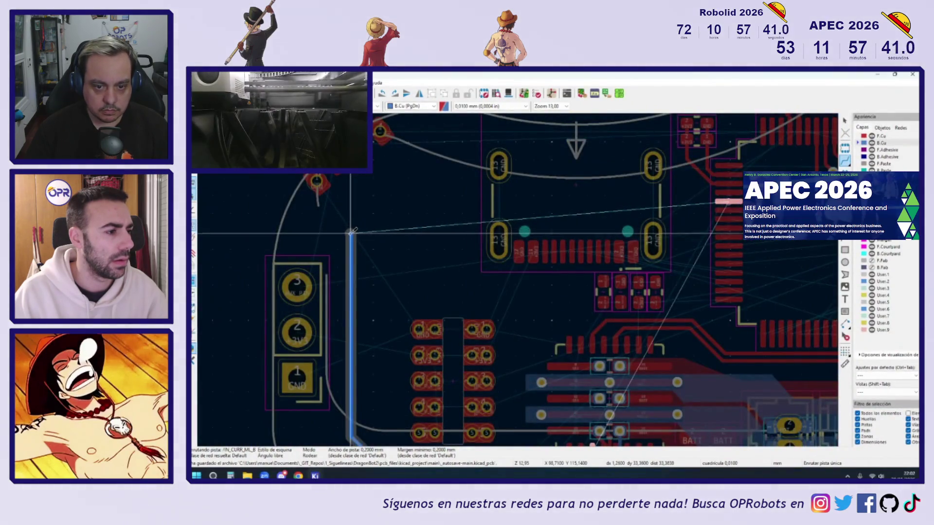
{"action": "key", "text": "Page_Up"}
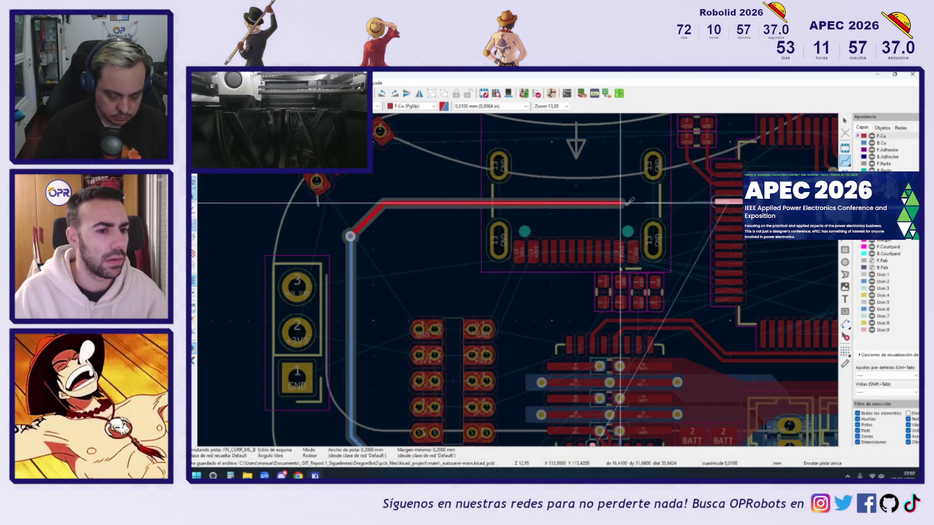
{"action": "key", "text": "Page_Down"}
{"action": "key", "text": "Escape"}
{"action": "scroll", "coordinate": [623, 202], "scroll_direction": "down", "scroll_amount": 3}
{"action": "scroll", "coordinate": [513, 378], "scroll_direction": "up", "scroll_amount": 3}
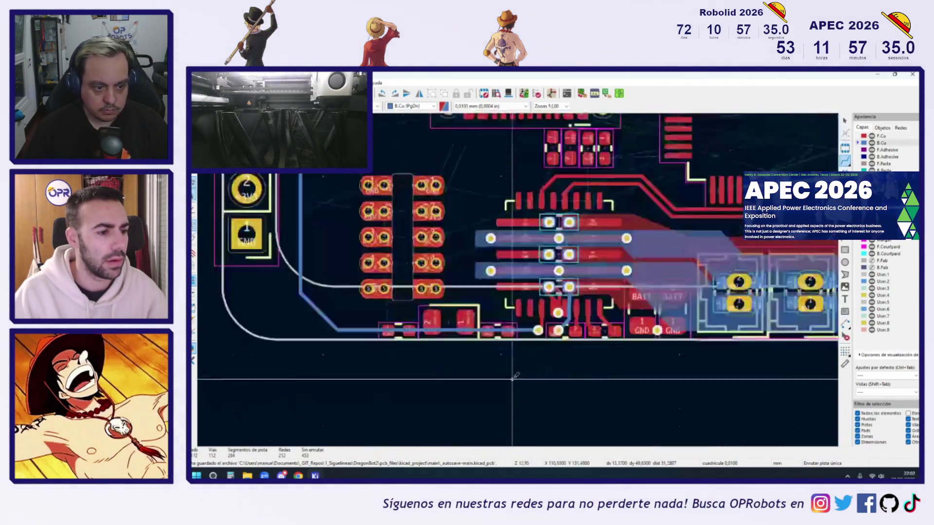
{"action": "scroll", "coordinate": [513, 377], "scroll_direction": "up", "scroll_amount": 8}
Step: Route IN_CURR_ML_A from pad 15 beside IN_CURR_ML_B, using vias between F.Cu and B.Cu
{"action": "left_click", "coordinate": [529, 204]}
{"action": "key", "text": "v"}
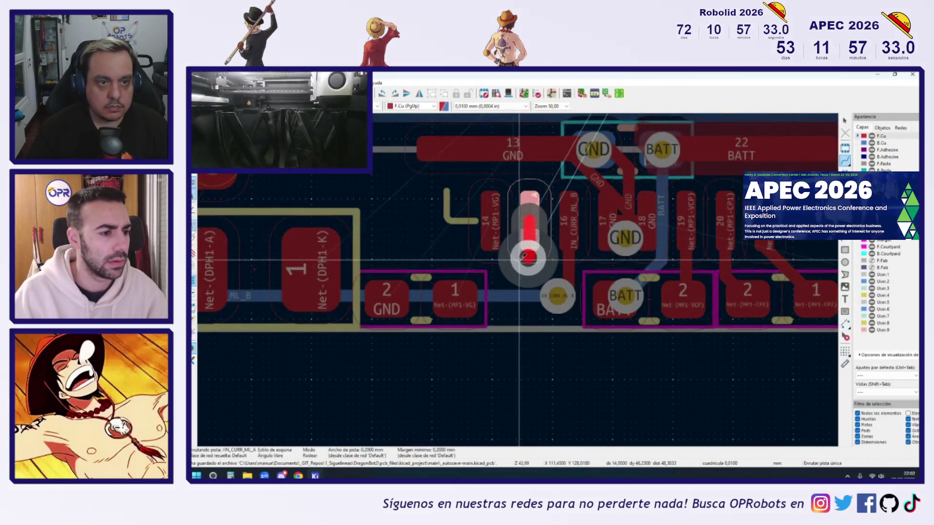
{"action": "left_click", "coordinate": [523, 254]}
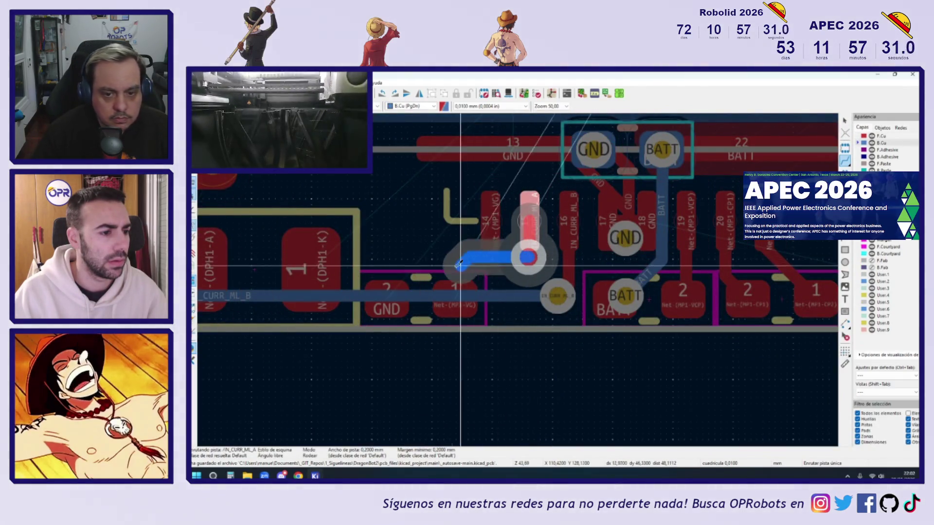
{"action": "scroll", "coordinate": [475, 270], "scroll_direction": "down", "scroll_amount": 5}
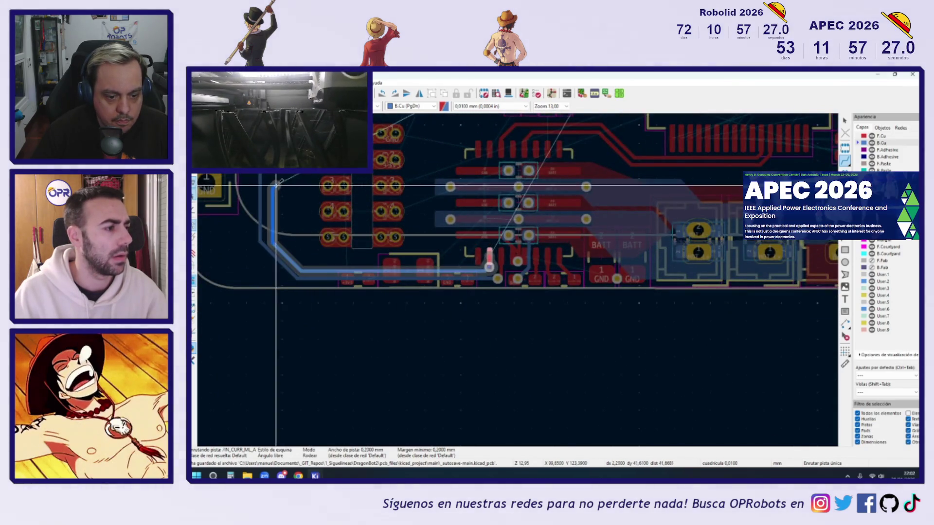
{"action": "scroll", "coordinate": [274, 242], "scroll_direction": "up", "scroll_amount": 2}
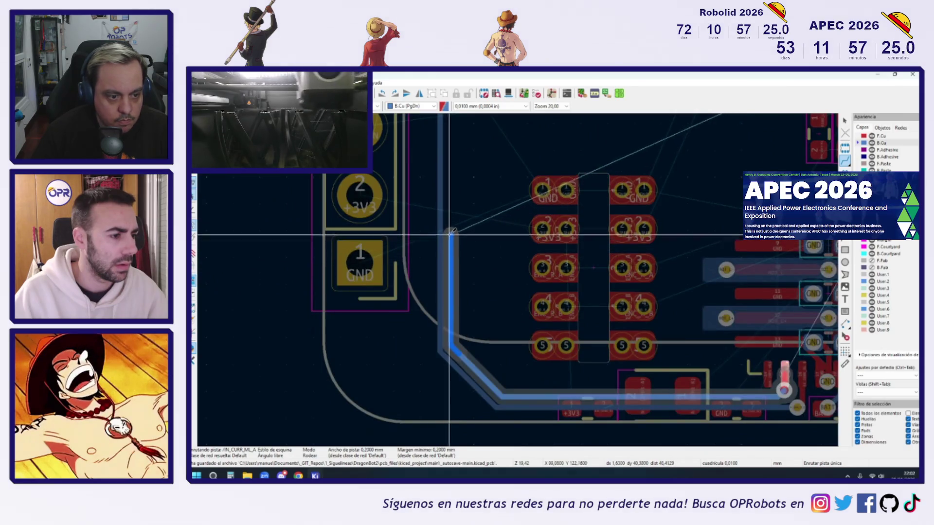
{"action": "scroll", "coordinate": [452, 234], "scroll_direction": "up", "scroll_amount": 4}
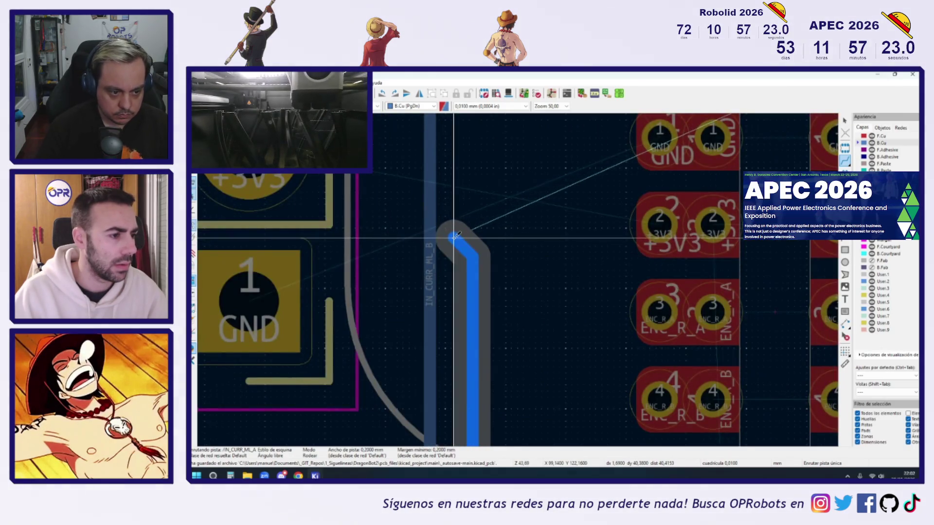
{"action": "scroll", "coordinate": [452, 234], "scroll_direction": "down", "scroll_amount": 4}
{"action": "key", "text": "v"}
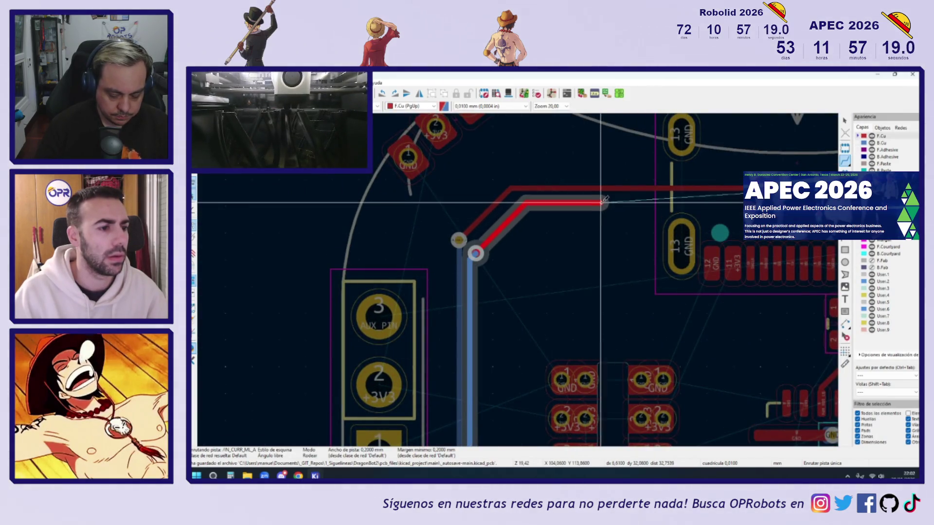
{"action": "mouse_move", "coordinate": [744, 202]}
{"action": "middle_mouse_down"}
{"action": "mouse_move", "coordinate": [350, 248]}
{"action": "mouse_move", "coordinate": [452, 228]}
{"action": "mouse_move", "coordinate": [486, 196]}
{"action": "middle_mouse_up"}
{"action": "key", "text": "v"}
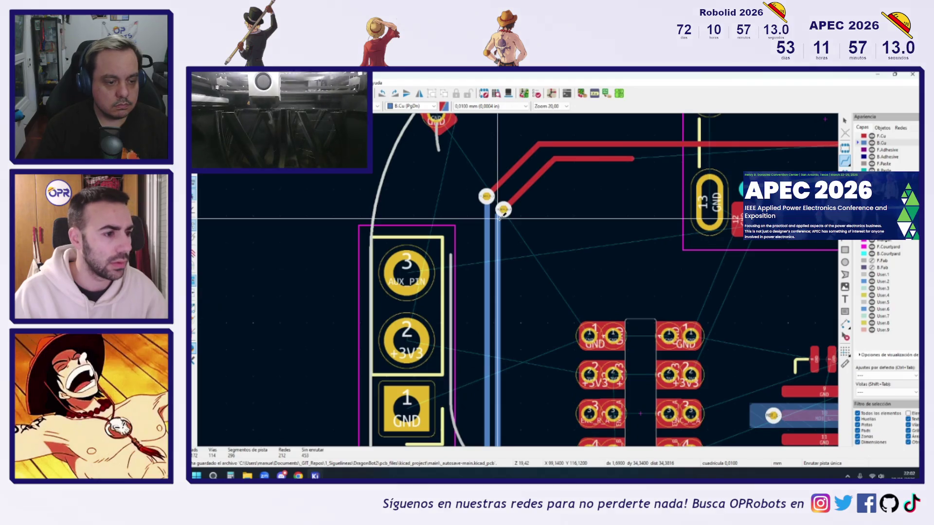
{"action": "scroll", "coordinate": [508, 214], "scroll_direction": "down", "scroll_amount": 3}
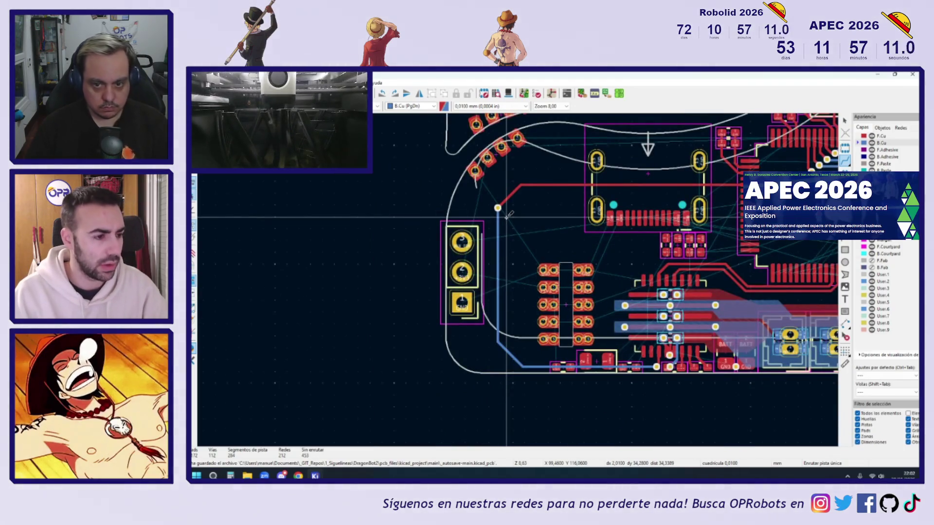
{"action": "scroll", "coordinate": [507, 214], "scroll_direction": "up", "scroll_amount": 5}
{"action": "key", "text": "Escape"}
Step: Nudge the IN_CURR_ML_A via slightly lower and delete its old front-copper segments
{"action": "left_click_drag", "start_coordinate": [502, 209], "coordinate": [502, 220]}
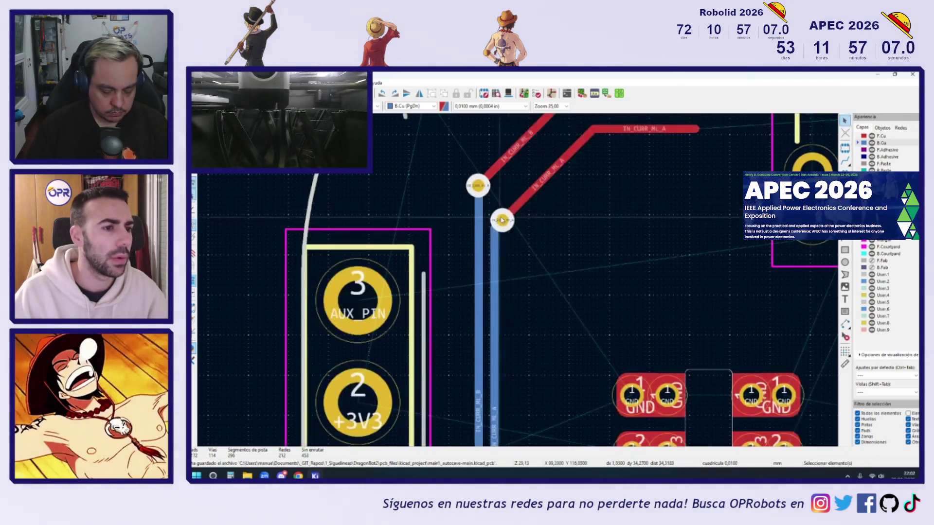
{"action": "left_click", "coordinate": [603, 131]}
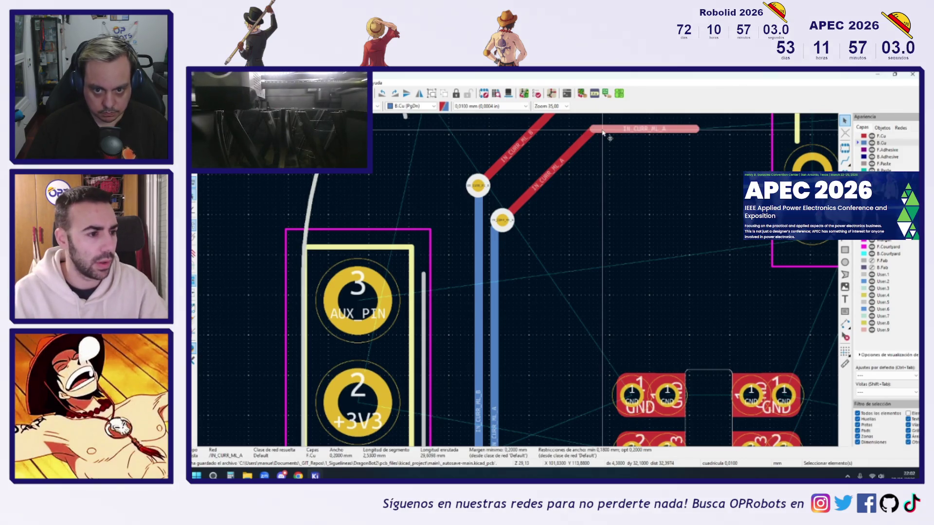
{"action": "key", "text": "Delete"}
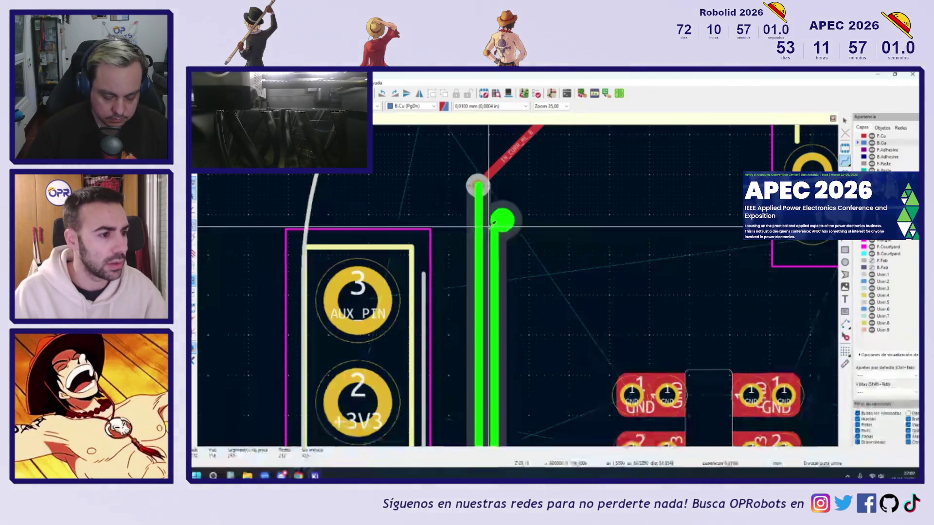
Step: Reroute IN_CURR_ML_A on front copper from the via to the connector pad
{"action": "key", "text": "x"}
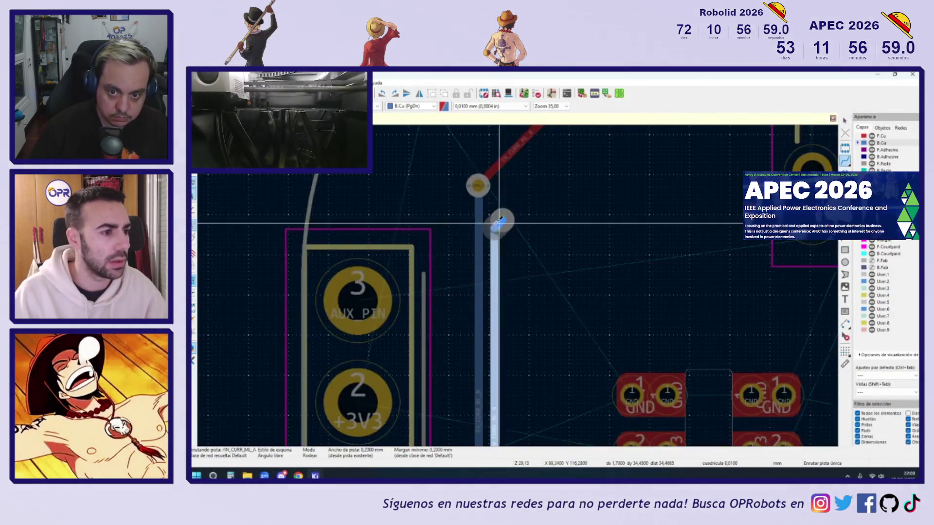
{"action": "key", "text": "Escape"}
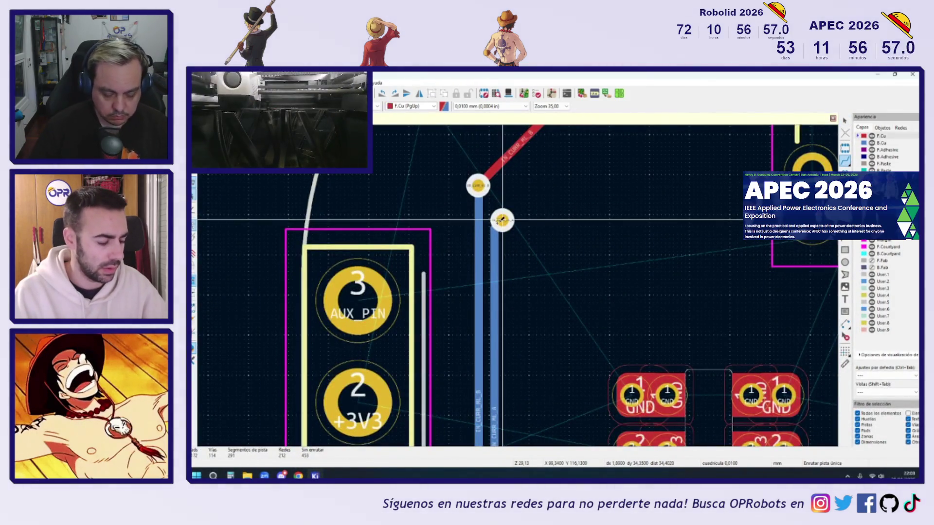
{"action": "left_click", "coordinate": [502, 220]}
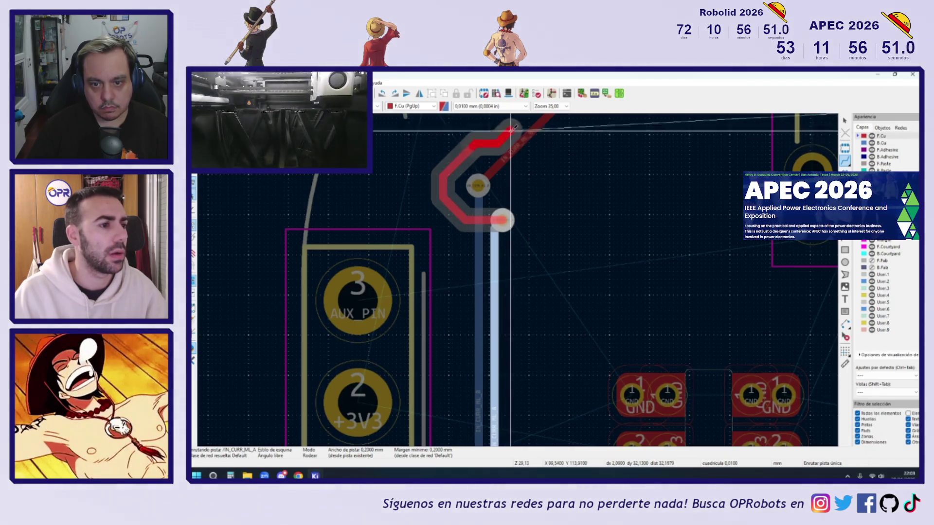
{"action": "key", "text": "F4"}
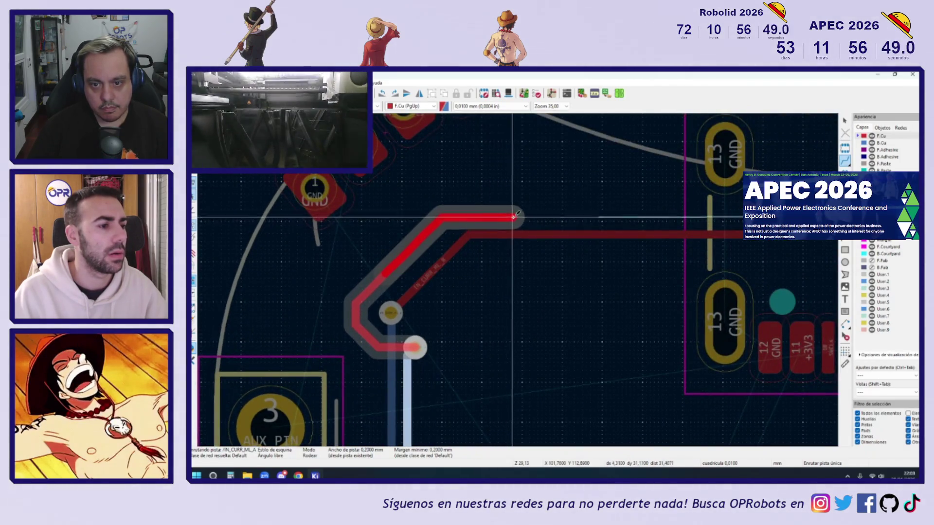
{"action": "middle_click_drag", "start_coordinate": [724, 235], "coordinate": [309, 275]}
{"action": "scroll", "coordinate": [310, 275], "scroll_direction": "down", "scroll_amount": 3}
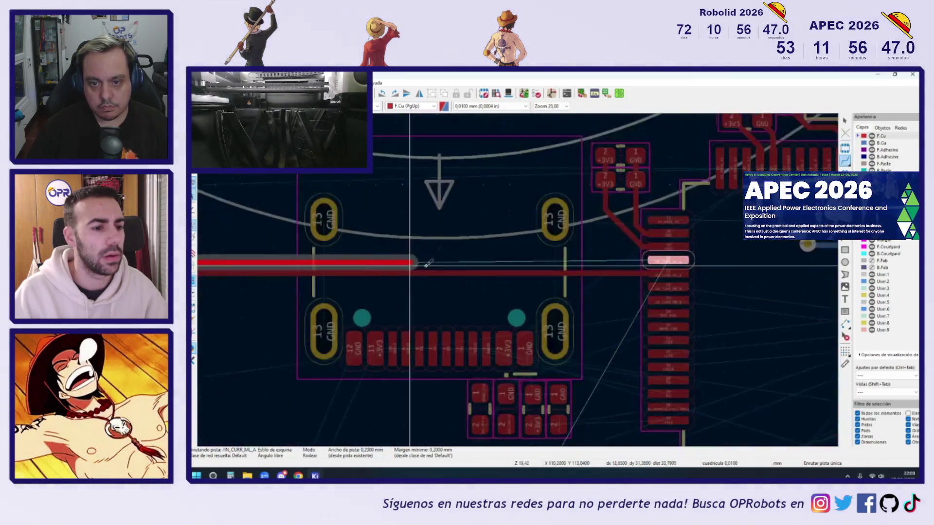
{"action": "left_click", "coordinate": [676, 260]}
{"action": "scroll", "coordinate": [677, 259], "scroll_direction": "down", "scroll_amount": 3}
{"action": "scroll", "coordinate": [520, 277], "scroll_direction": "up", "scroll_amount": 4}
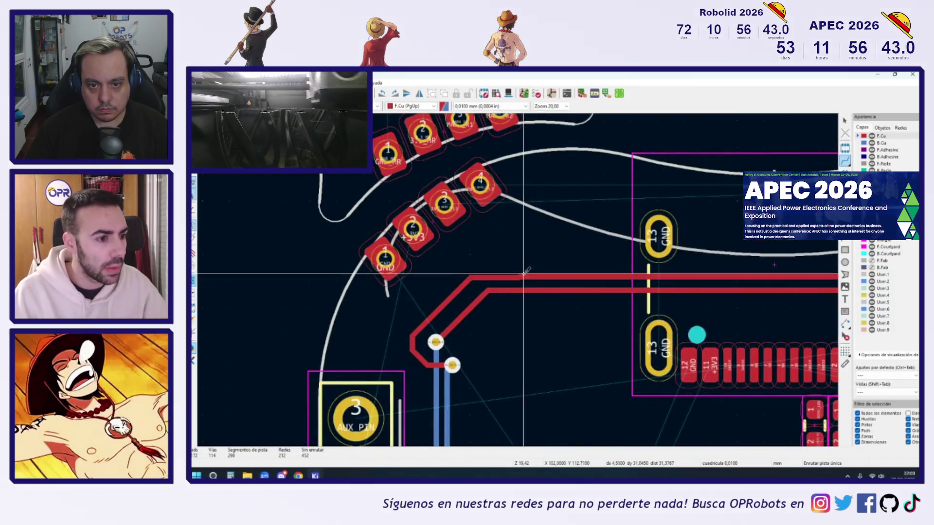
{"action": "scroll", "coordinate": [519, 278], "scroll_direction": "up", "scroll_amount": 5}
Step: Adjust the upper IN_CURR_ML_A track and drag its right-hand segment to remove the kink
{"action": "left_click", "coordinate": [528, 288]}
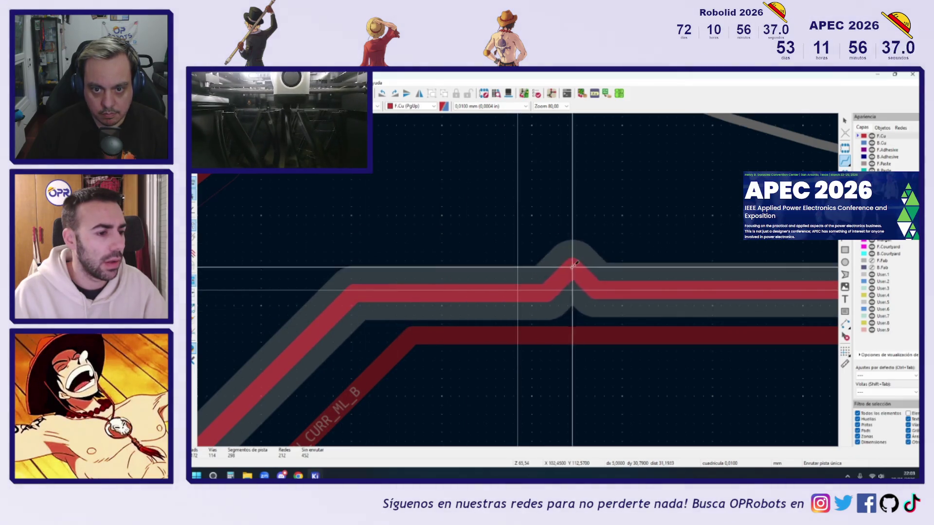
{"action": "left_click", "coordinate": [595, 284]}
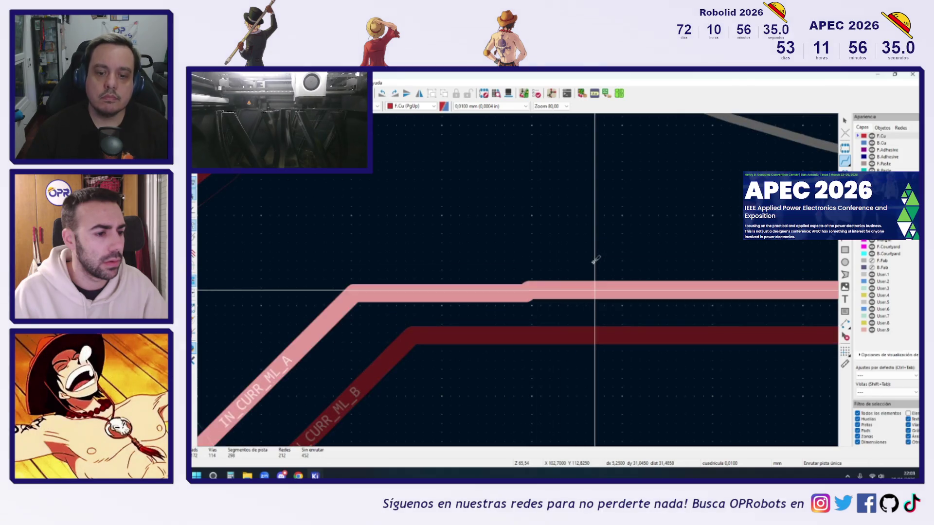
{"action": "key", "text": "Escape"}
{"action": "key", "text": "Escape"}
{"action": "left_click", "coordinate": [588, 292]}
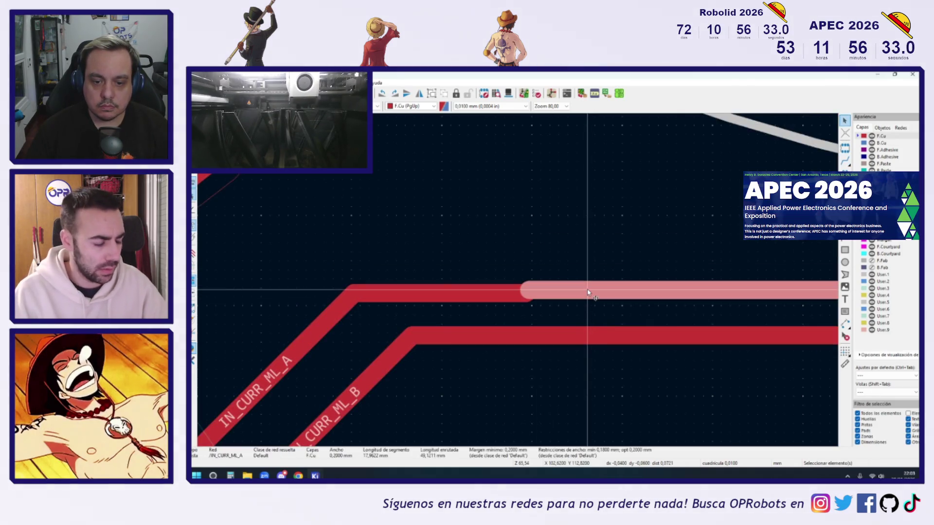
{"action": "mouse_move", "coordinate": [587, 292]}
{"action": "left_mouse_down"}
{"action": "mouse_move", "coordinate": [599, 298]}
{"action": "mouse_move", "coordinate": [540, 292]}
{"action": "left_mouse_up"}
{"action": "scroll", "coordinate": [540, 292], "scroll_direction": "down", "scroll_amount": 5}
{"action": "scroll", "coordinate": [480, 294], "scroll_direction": "up", "scroll_amount": 1}
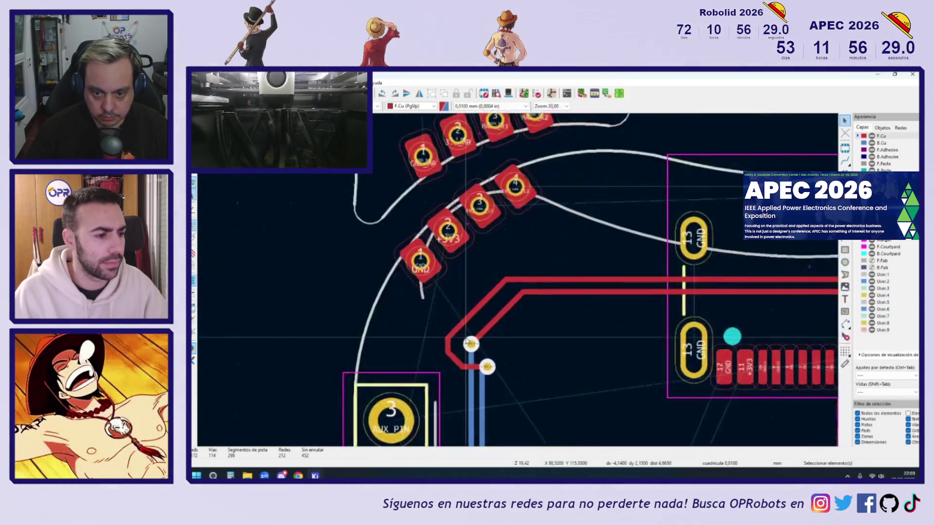
{"action": "scroll", "coordinate": [480, 294], "scroll_direction": "down", "scroll_amount": 4}
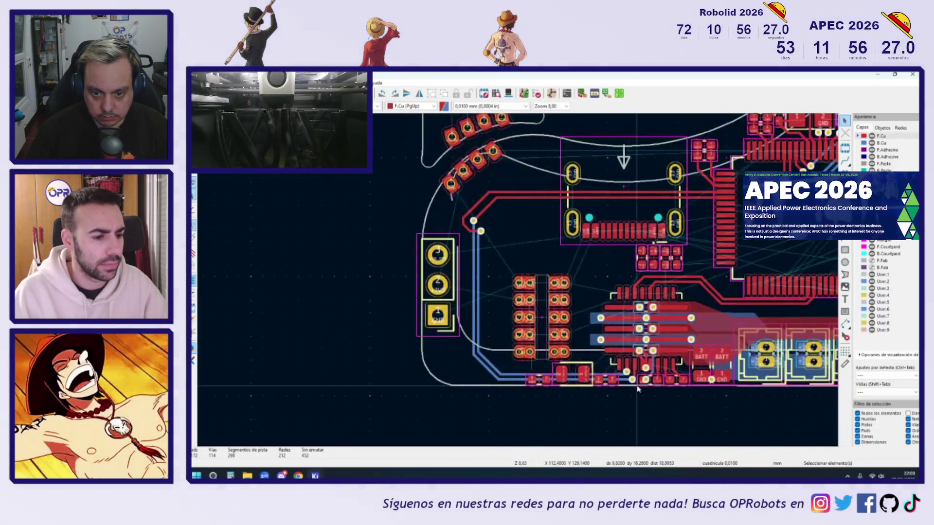
{"action": "scroll", "coordinate": [638, 389], "scroll_direction": "up", "scroll_amount": 6}
{"action": "scroll", "coordinate": [628, 376], "scroll_direction": "up", "scroll_amount": 1}
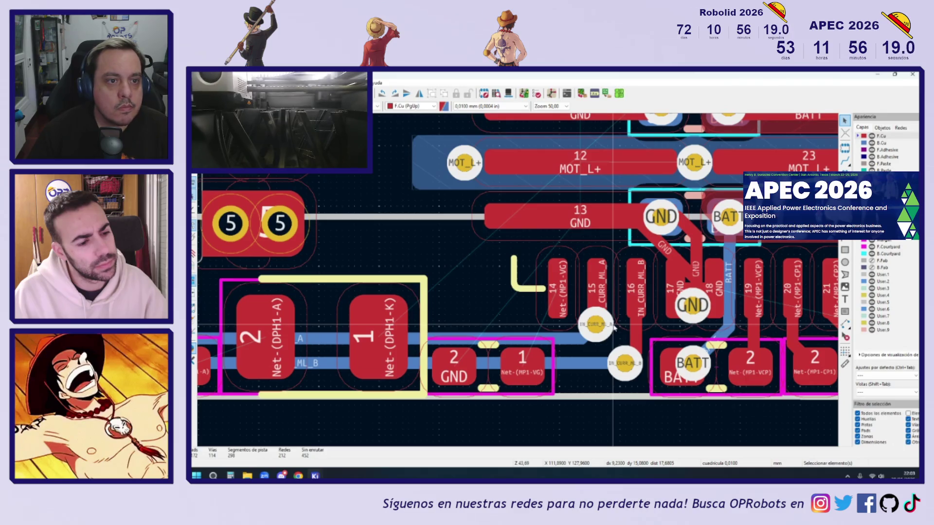
{"action": "scroll", "coordinate": [614, 329], "scroll_direction": "down", "scroll_amount": 2}
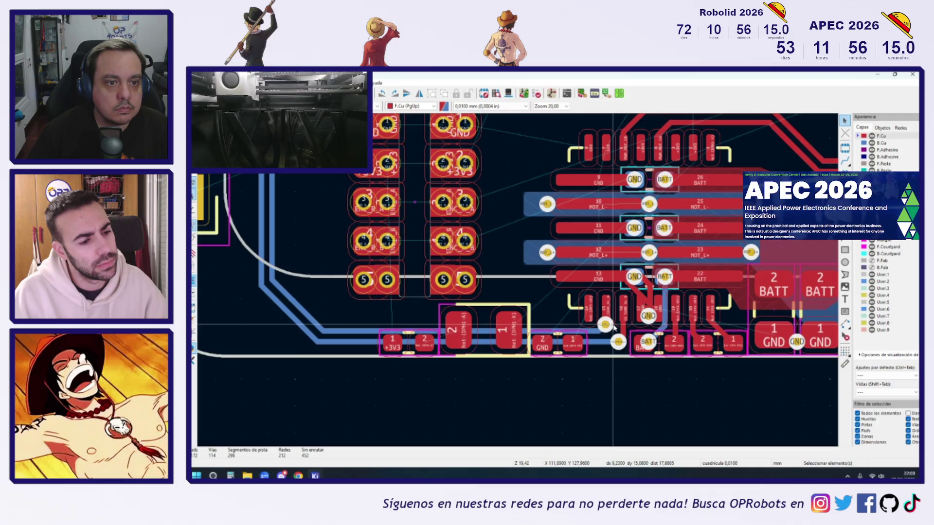
{"action": "scroll", "coordinate": [609, 331], "scroll_direction": "up", "scroll_amount": 5}
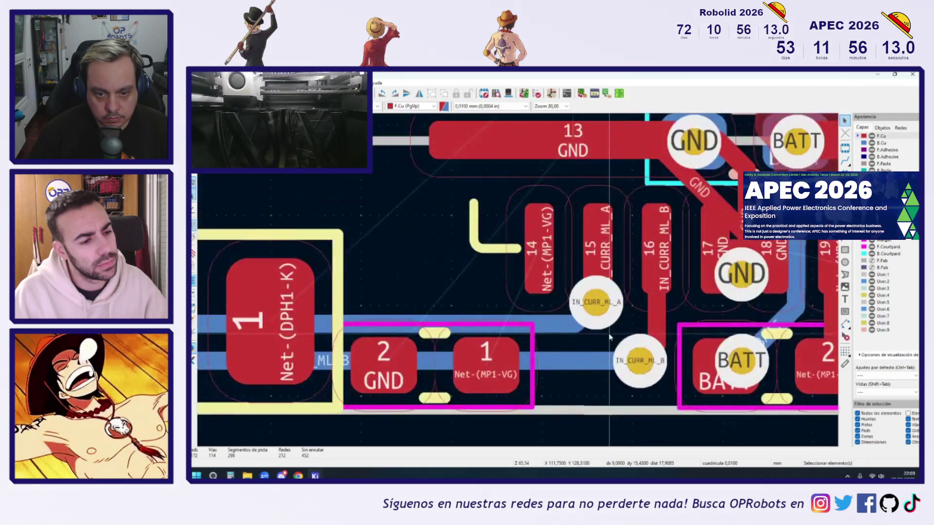
Step: Delete the old IN_CURR_ML_A track pieces and the IN_CURR_ML_B via with its track
{"action": "left_click", "coordinate": [559, 332]}
{"action": "key", "text": "Delete"}
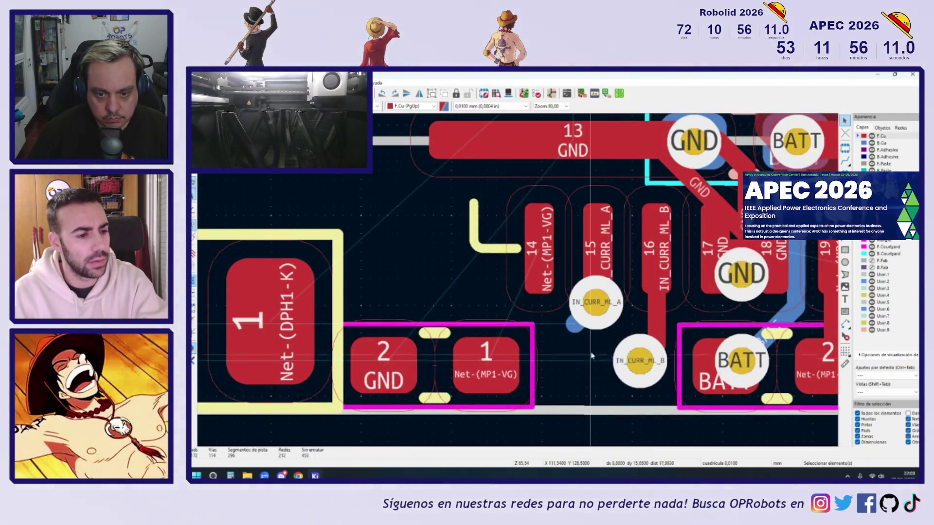
{"action": "left_click", "coordinate": [578, 327]}
{"action": "key", "text": "Delete"}
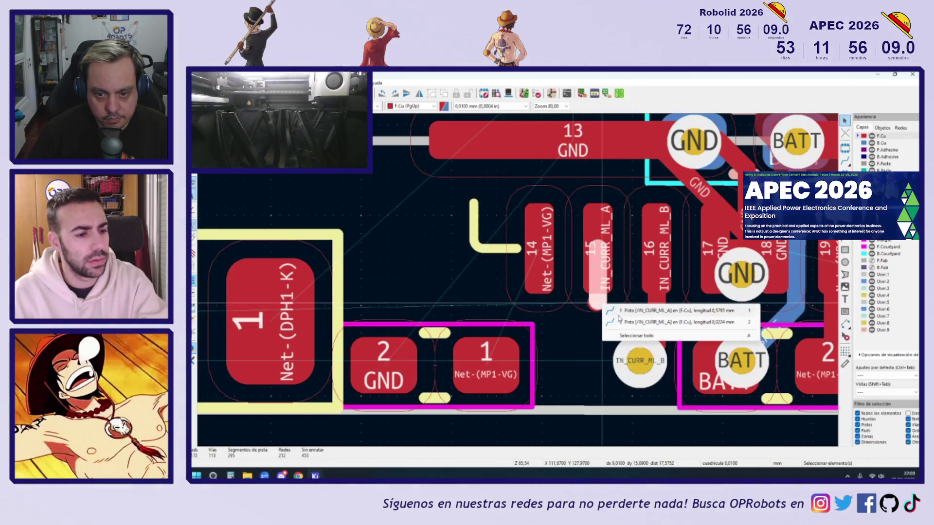
{"action": "left_click", "coordinate": [602, 307]}
{"action": "key", "text": "Escape"}
{"action": "left_click", "coordinate": [639, 356]}
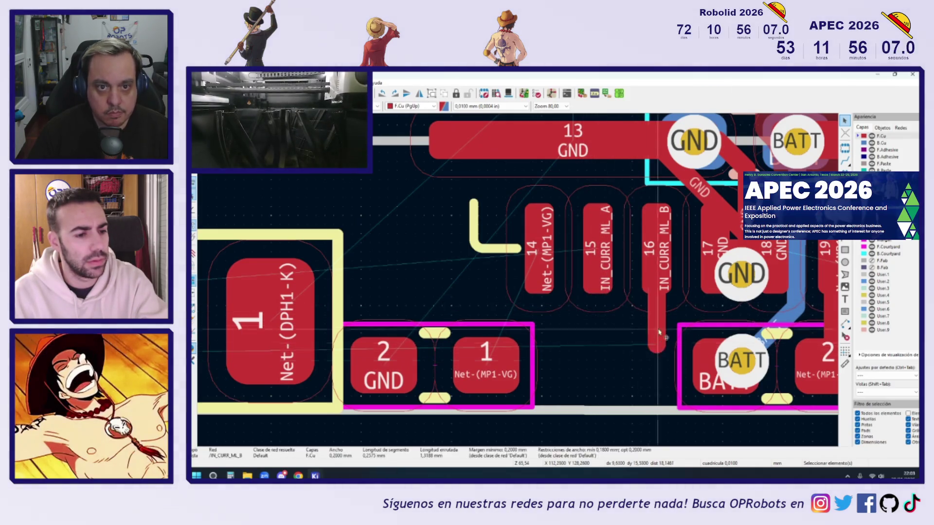
{"action": "key", "text": "Delete"}
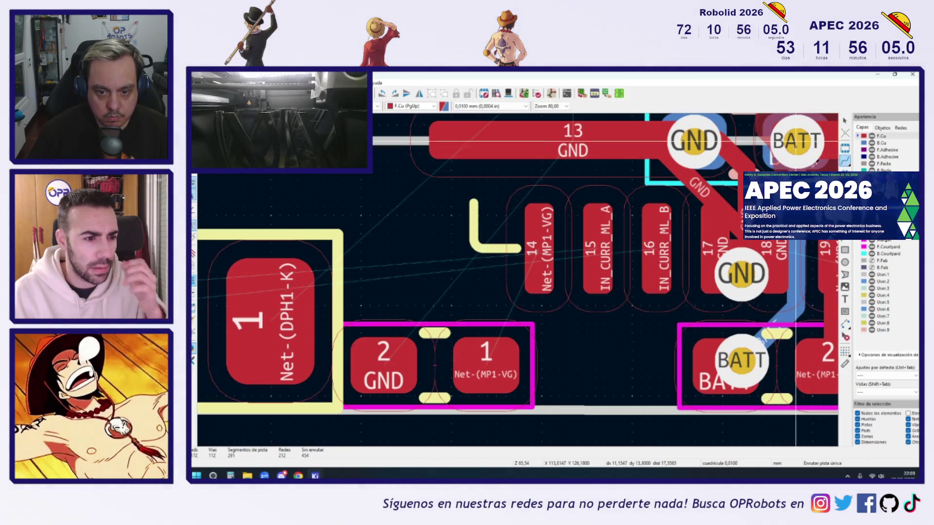
Step: Route pad 15 down to a new via below it, then begin a track from pad 16
{"action": "key", "text": "x"}
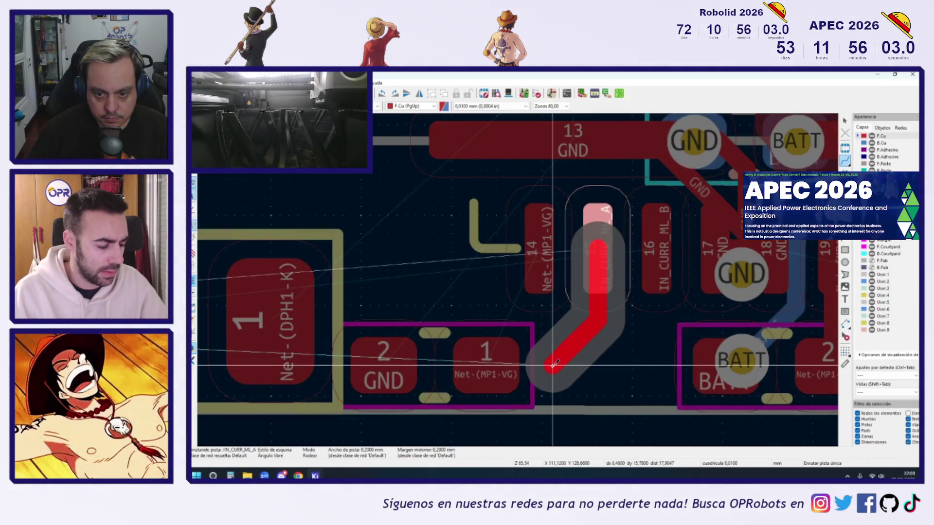
{"action": "key", "text": "v"}
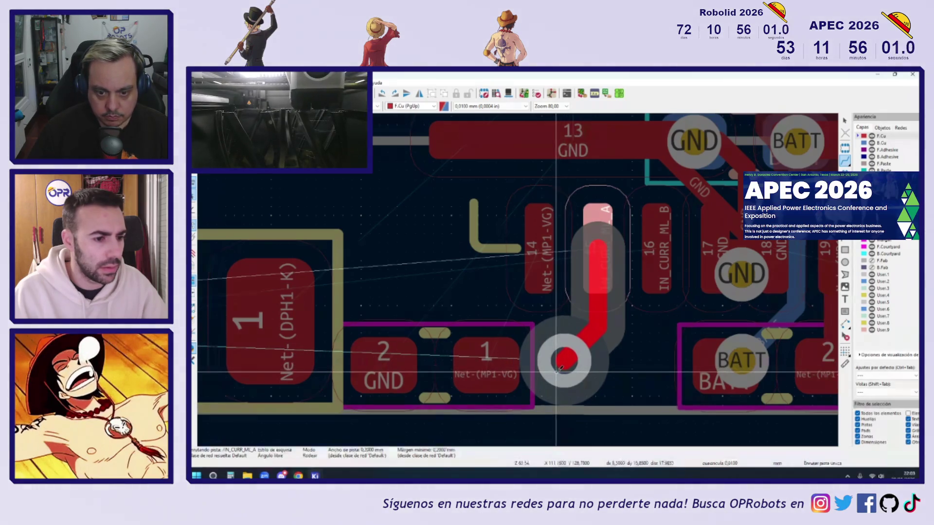
{"action": "left_click", "coordinate": [564, 361]}
{"action": "key", "text": "Escape"}
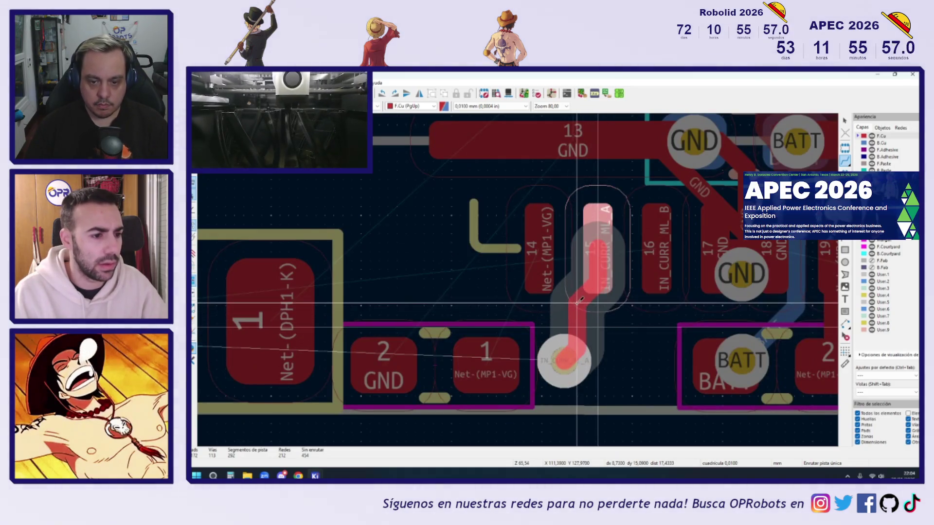
{"action": "key", "text": "Escape"}
{"action": "left_click", "coordinate": [657, 248]}
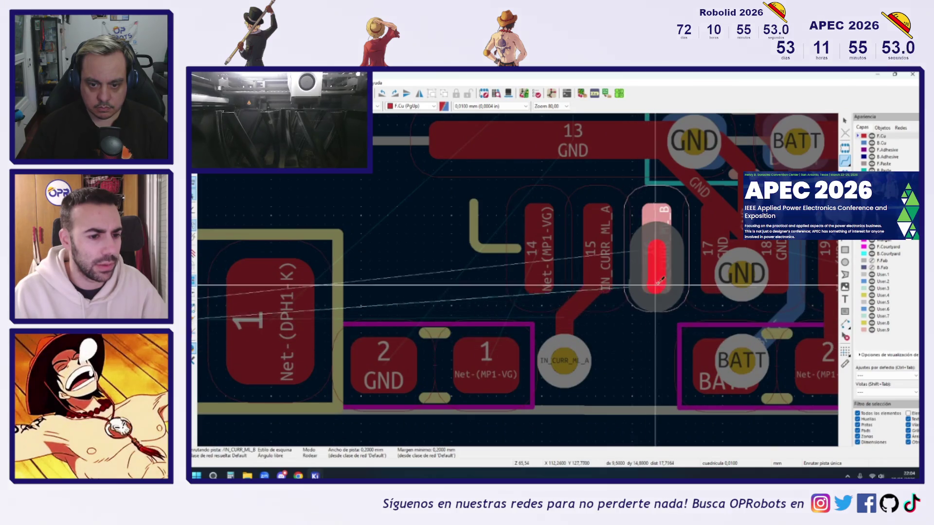
Step: Cancel the pad 16 route, move RPH1, DPH1 and RPH3 left, and shift the IN_CURR_ML_A via left
{"action": "scroll", "coordinate": [642, 315], "scroll_direction": "down", "scroll_amount": 4}
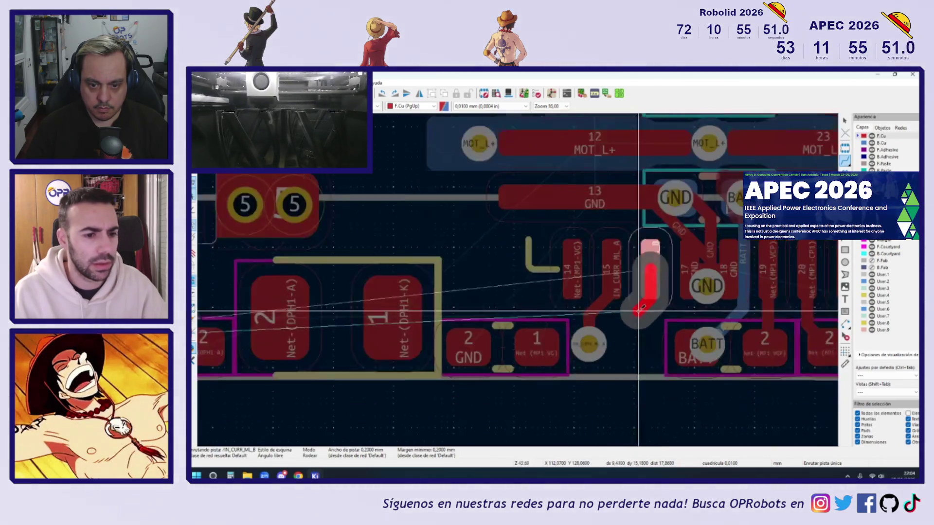
{"action": "key", "text": "Escape"}
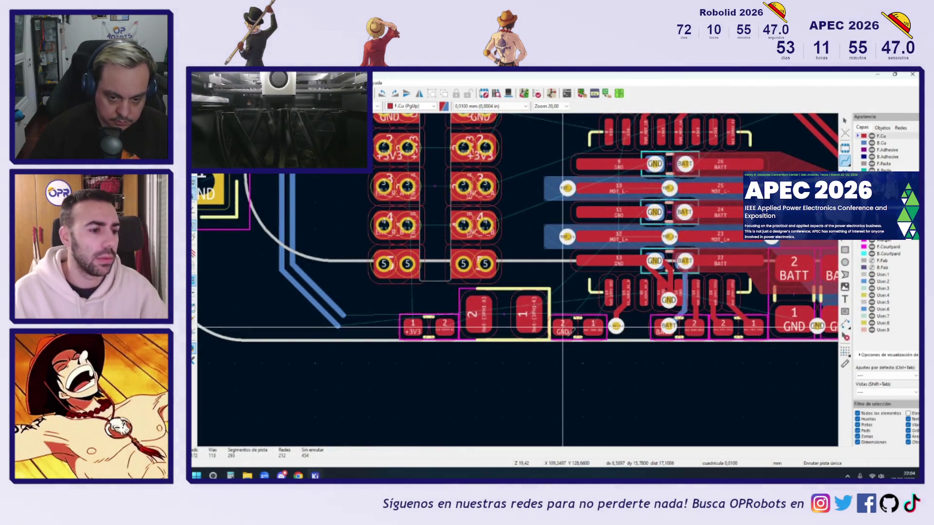
{"action": "scroll", "coordinate": [566, 338], "scroll_direction": "up", "scroll_amount": 5}
{"action": "scroll", "coordinate": [606, 329], "scroll_direction": "down", "scroll_amount": 2}
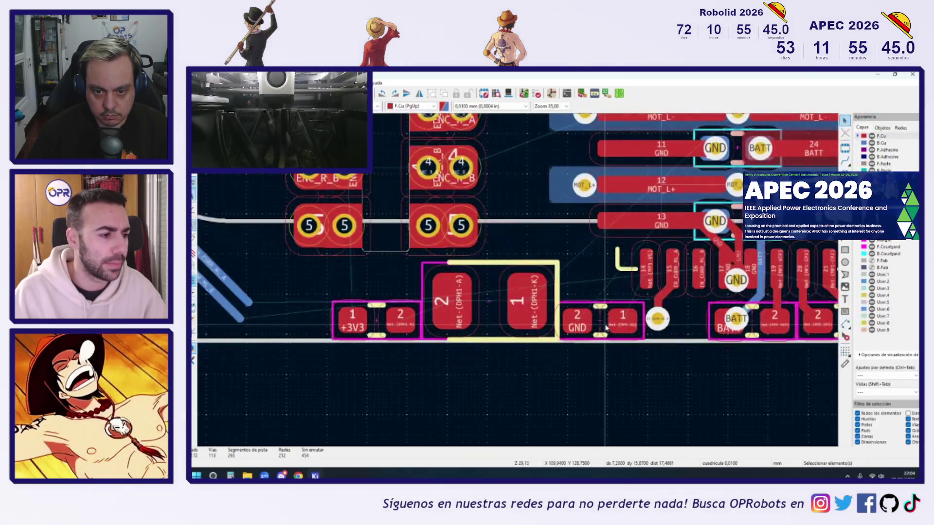
{"action": "key", "text": "m"}
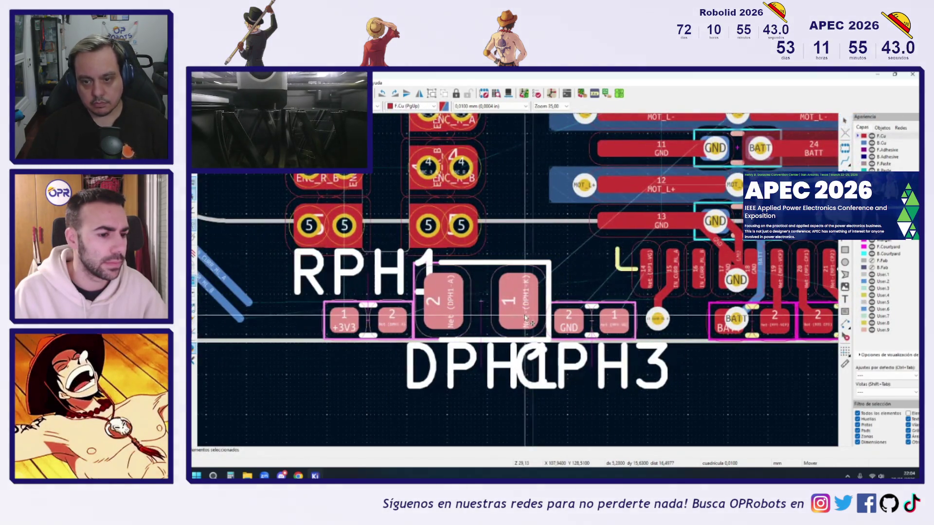
{"action": "left_click", "coordinate": [524, 319]}
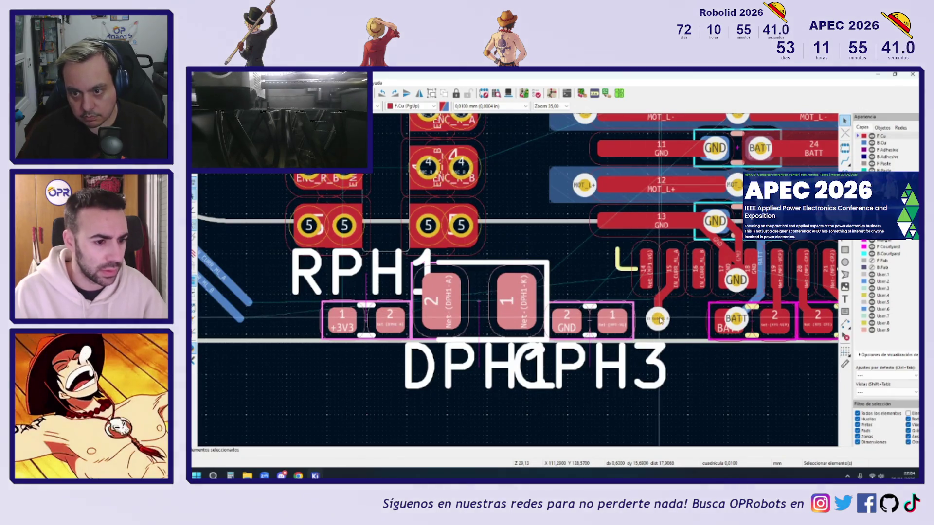
{"action": "left_click", "coordinate": [576, 339]}
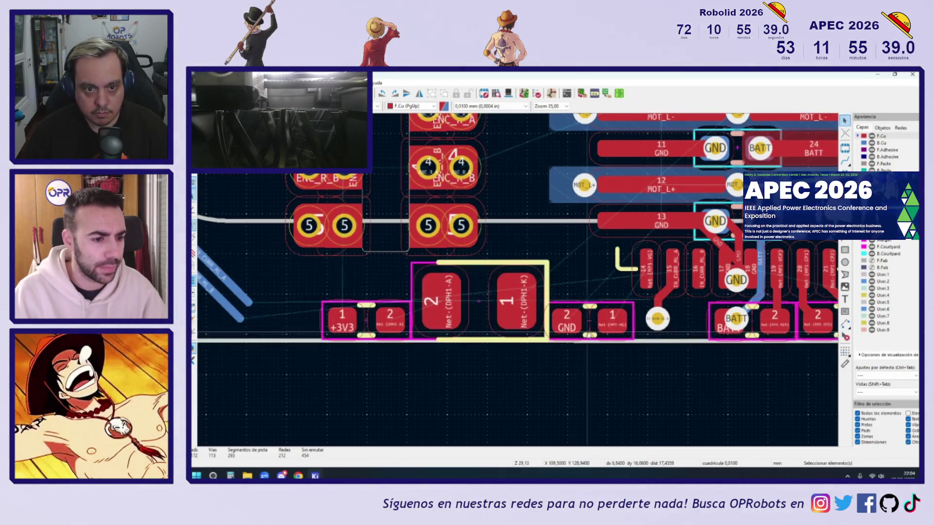
{"action": "scroll", "coordinate": [672, 321], "scroll_direction": "up", "scroll_amount": 3}
{"action": "left_click_drag", "start_coordinate": [679, 322], "coordinate": [650, 322]}
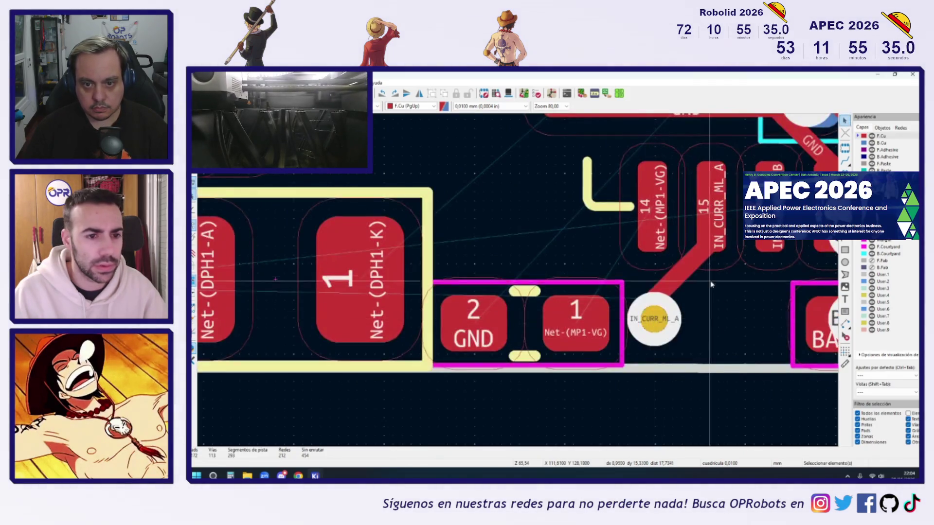
Step: Run IN_CURR_ML_B from pad 16 down through a new via, continuing left on B.Cu
{"action": "left_click", "coordinate": [770, 206]}
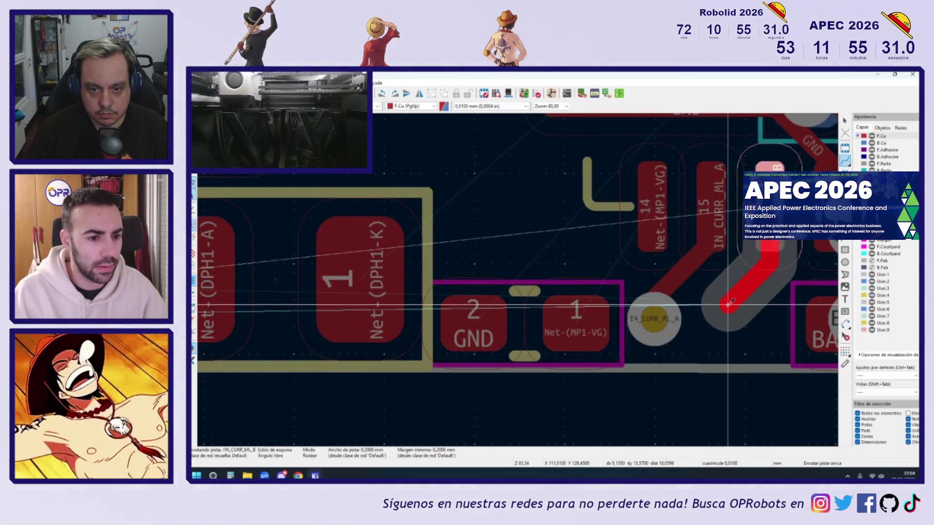
{"action": "key", "text": "v"}
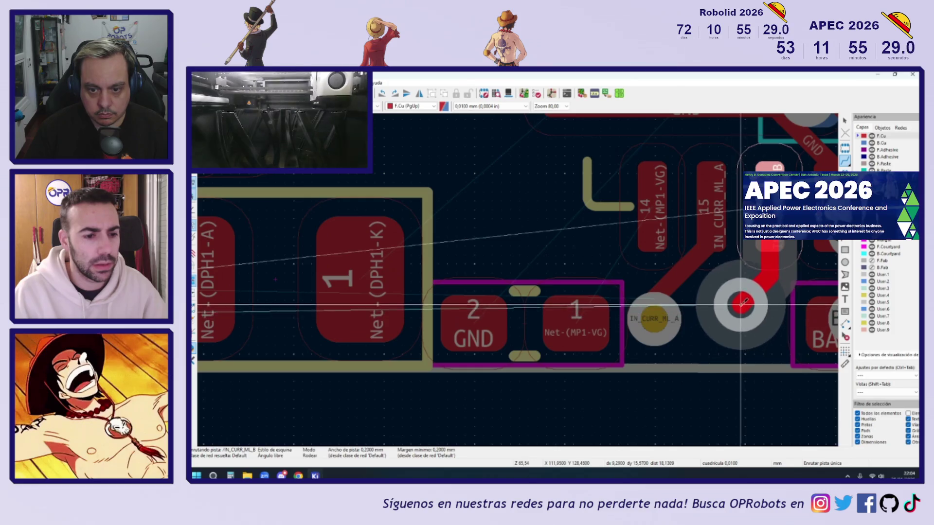
{"action": "left_click", "coordinate": [738, 314]}
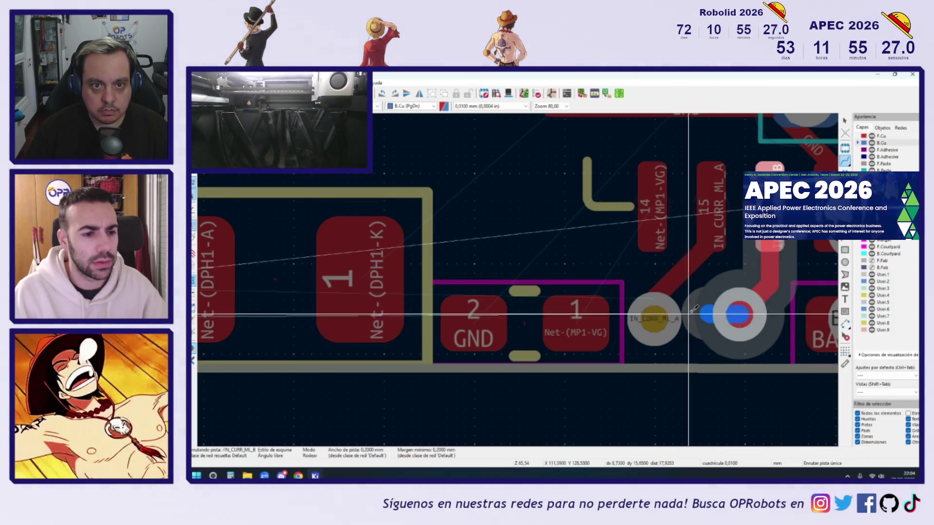
{"action": "scroll", "coordinate": [584, 257], "scroll_direction": "down", "scroll_amount": 5}
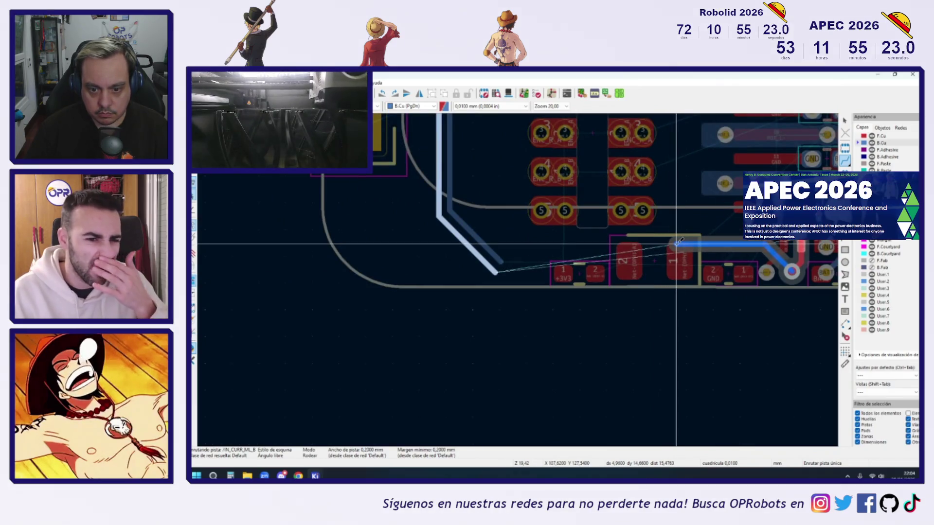
{"action": "scroll", "coordinate": [677, 242], "scroll_direction": "down", "scroll_amount": 4}
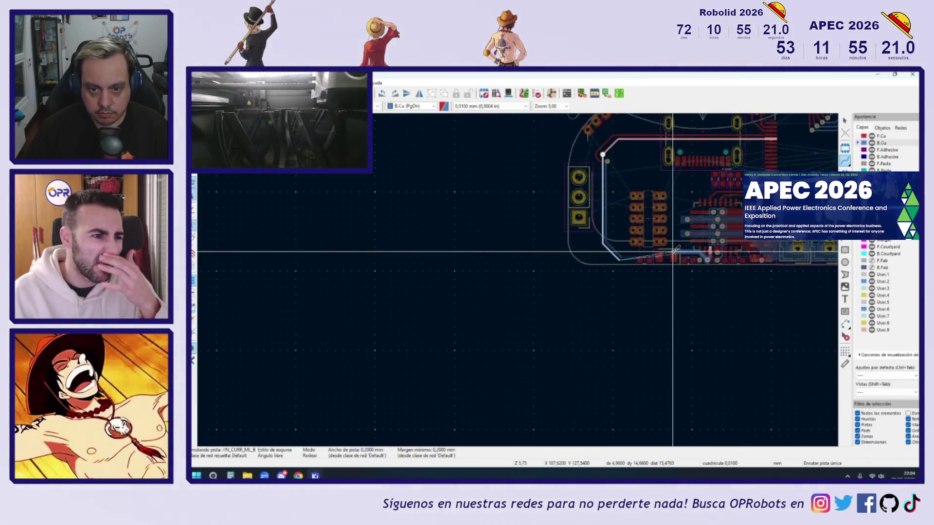
{"action": "key", "text": "Escape"}
{"action": "key", "text": "Escape"}
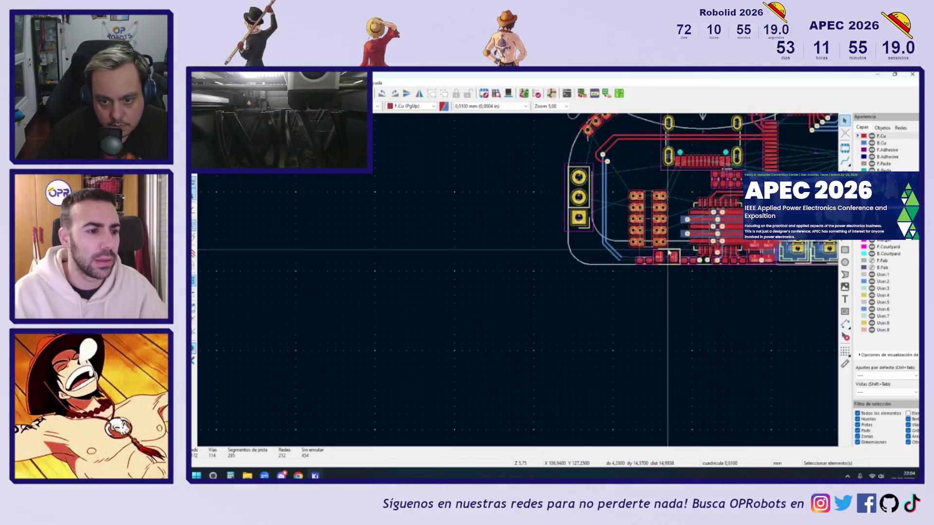
Step: Remove the stray IN_CURR_ML_B back-copper track segment
{"action": "scroll", "coordinate": [604, 233], "scroll_direction": "up", "scroll_amount": 4}
{"action": "left_click", "coordinate": [603, 230]}
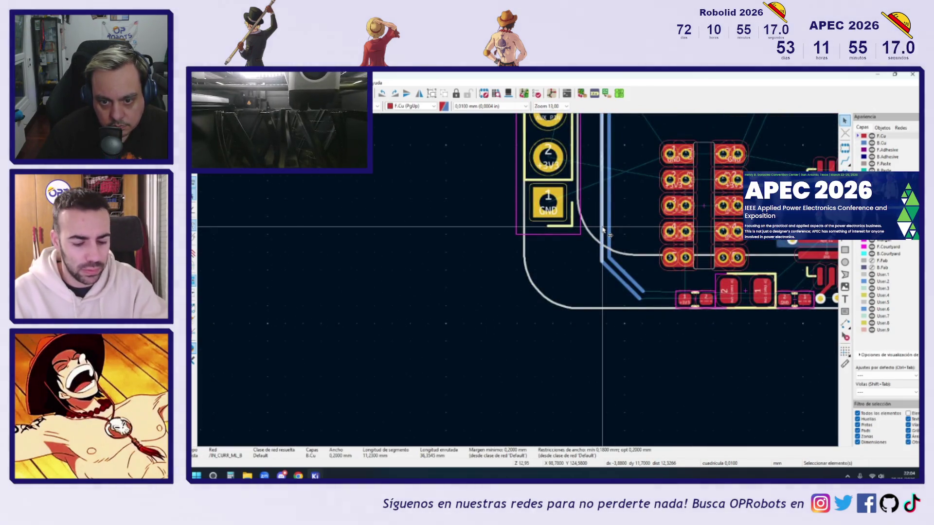
{"action": "key", "text": "Escape"}
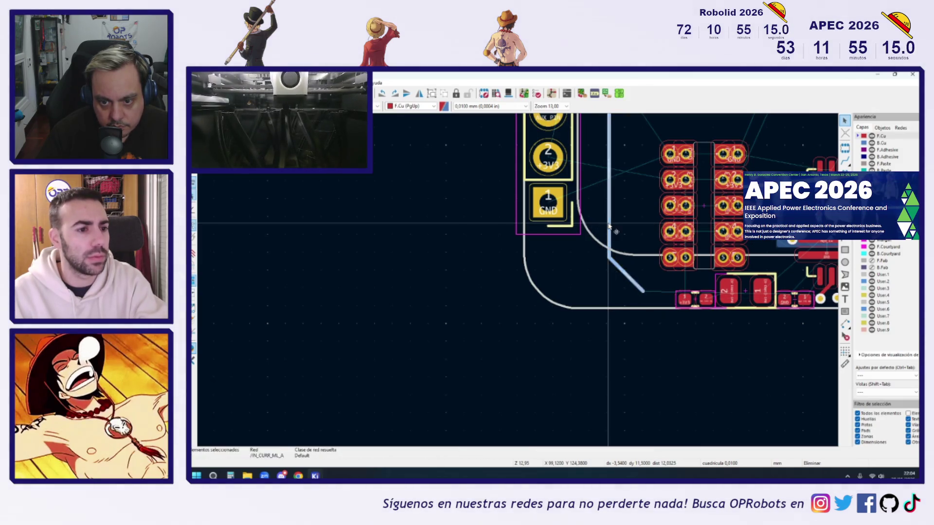
{"action": "scroll", "coordinate": [610, 227], "scroll_direction": "down", "scroll_amount": 5}
{"action": "scroll", "coordinate": [609, 227], "scroll_direction": "up", "scroll_amount": 5}
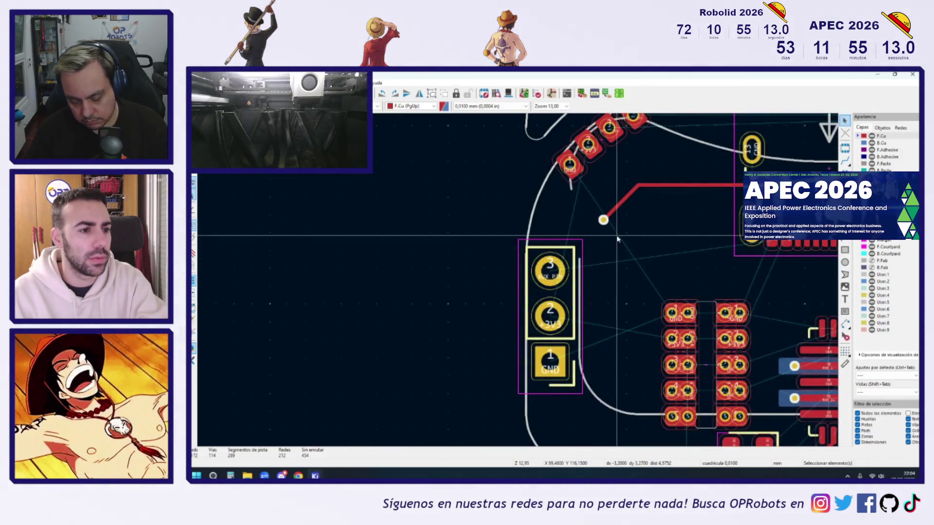
{"action": "scroll", "coordinate": [603, 221], "scroll_direction": "down", "scroll_amount": 5}
{"action": "scroll", "coordinate": [824, 256], "scroll_direction": "up", "scroll_amount": 6}
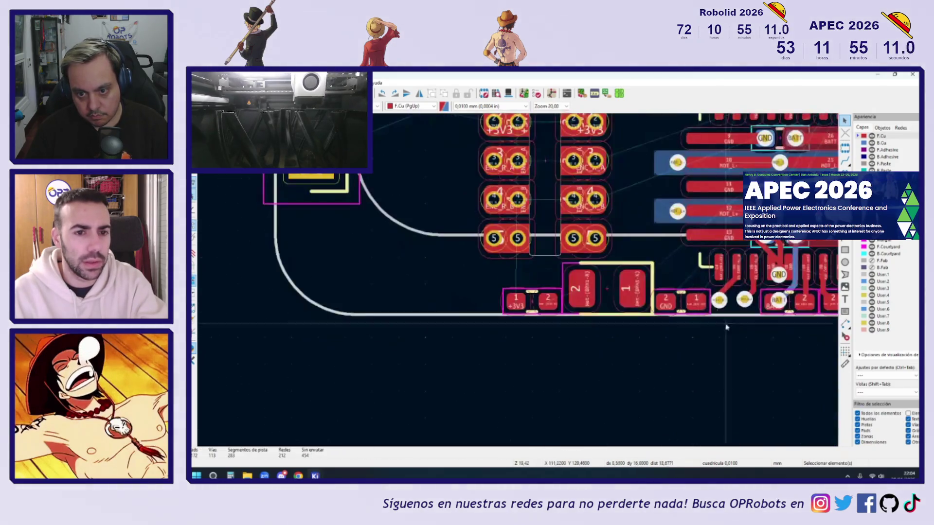
Step: Start a B.Cu track from the IN_CURR_ML_A via, running left and turning upward
{"action": "left_click", "coordinate": [845, 161]}
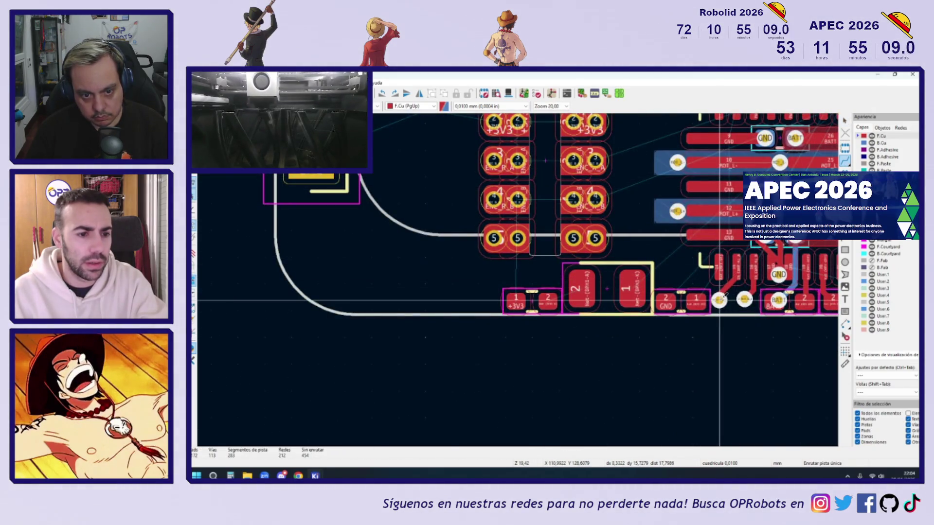
{"action": "left_click", "coordinate": [719, 300]}
{"action": "key", "text": "Page_Down"}
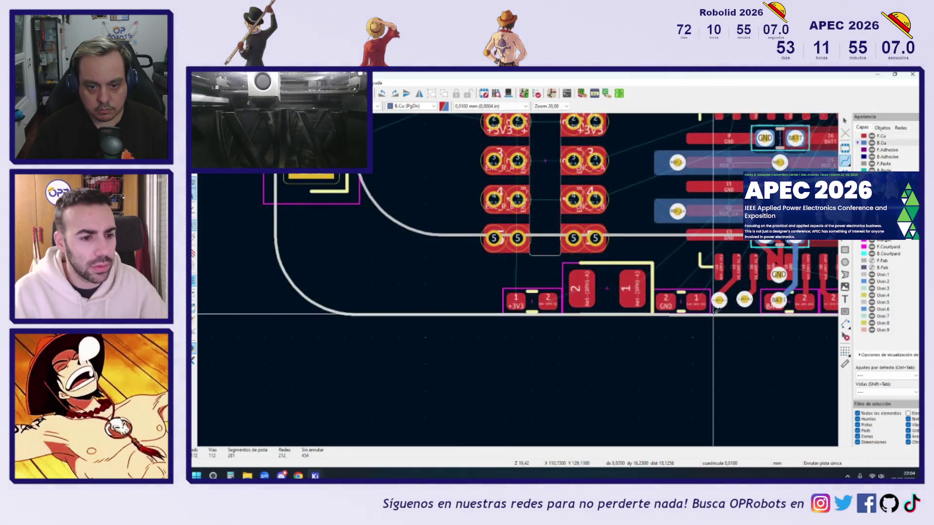
{"action": "left_click", "coordinate": [384, 220]}
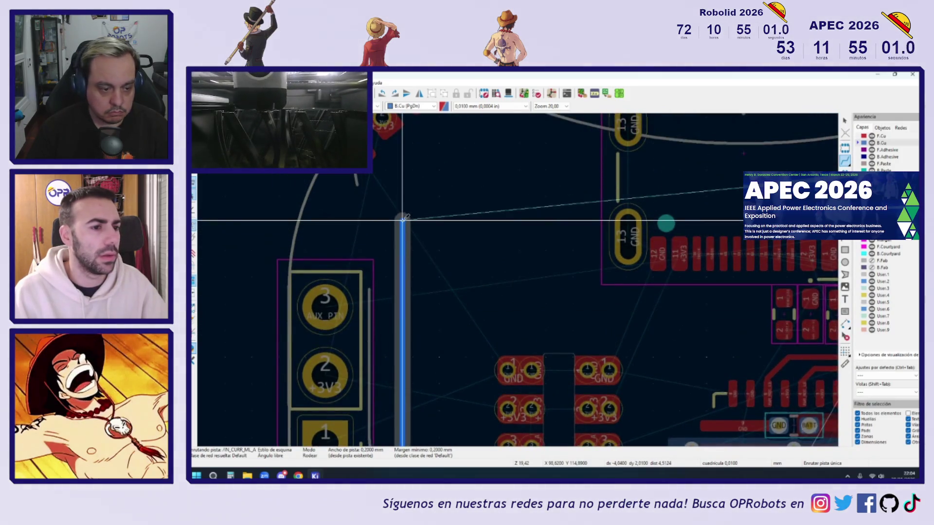
Step: Carry IN_CURR_ML_A to the top edge with layer-switch vias, then start IN_CURR_ML_B from its pad
{"action": "scroll", "coordinate": [403, 217], "scroll_direction": "down", "scroll_amount": 6}
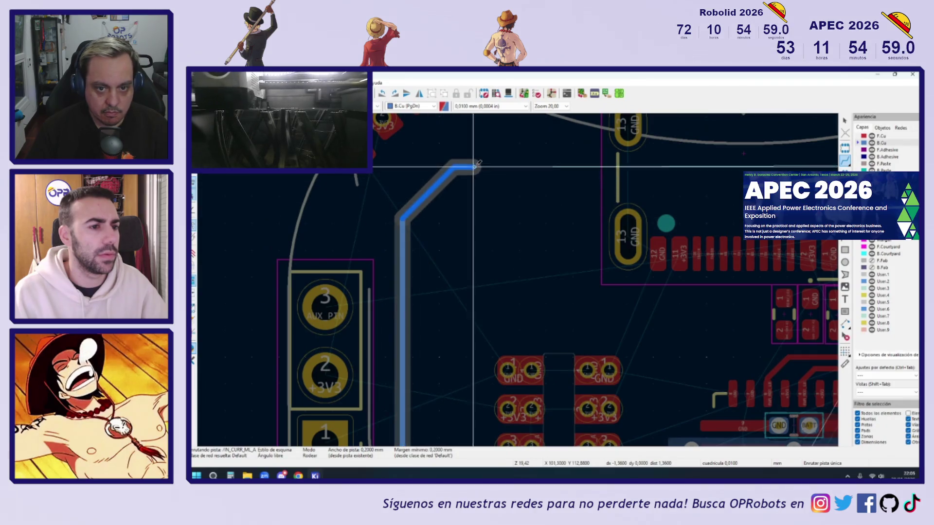
{"action": "scroll", "coordinate": [493, 166], "scroll_direction": "up", "scroll_amount": 2}
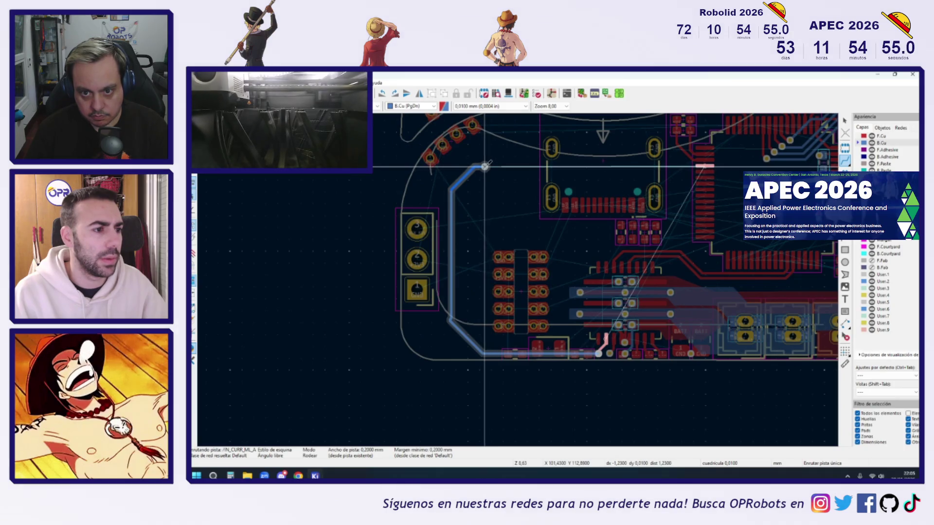
{"action": "key", "text": "Page_Up"}
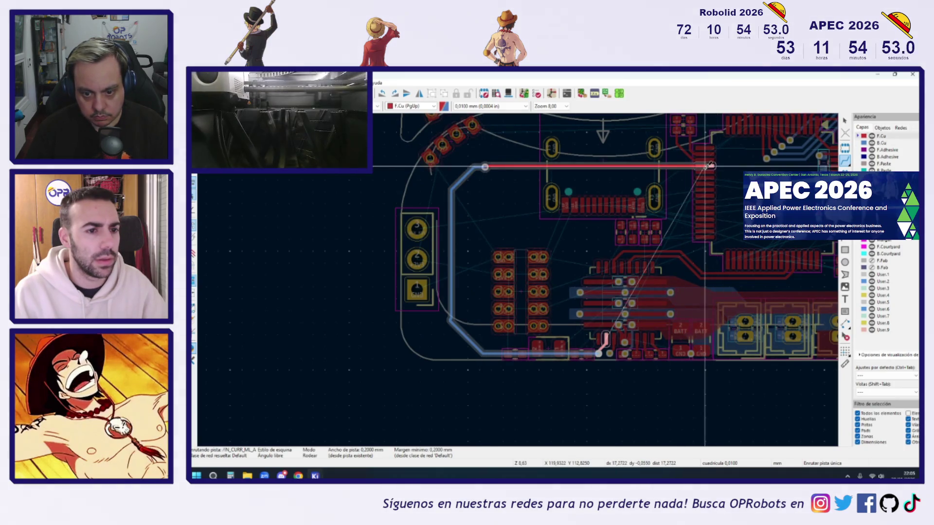
{"action": "scroll", "coordinate": [708, 164], "scroll_direction": "up", "scroll_amount": 3}
{"action": "key", "text": "Page_Down"}
{"action": "scroll", "coordinate": [711, 163], "scroll_direction": "down", "scroll_amount": 4}
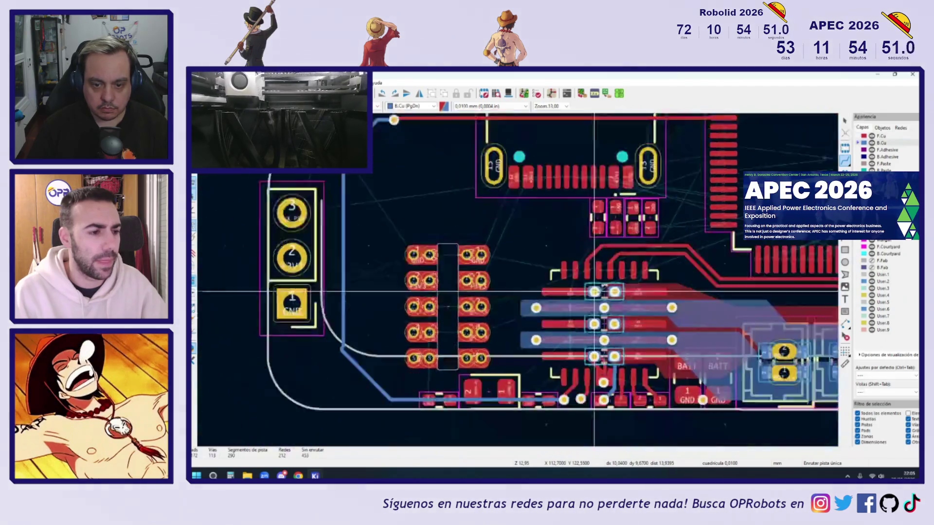
{"action": "scroll", "coordinate": [673, 307], "scroll_direction": "up", "scroll_amount": 2}
{"action": "left_click", "coordinate": [699, 307]}
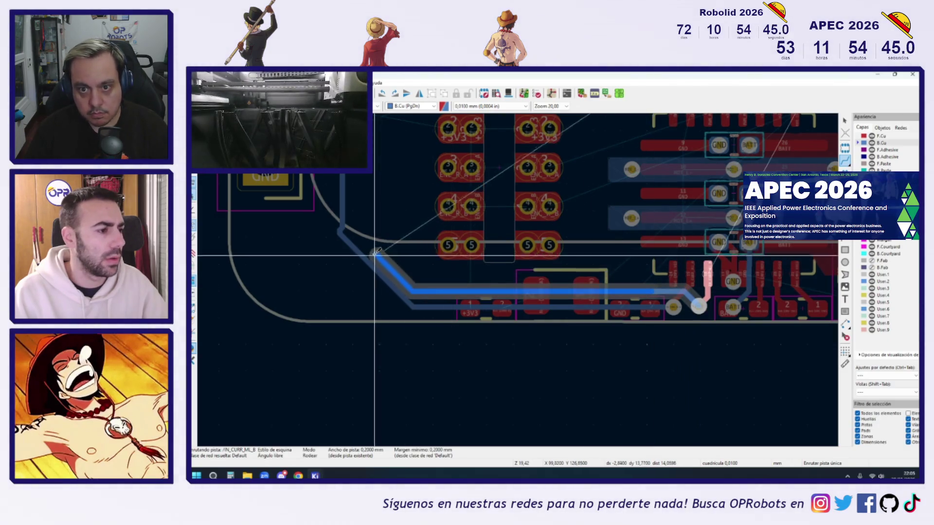
Step: Route the blue back-copper trace through a via onto front copper, ending on the pad
{"action": "left_click", "coordinate": [348, 217]}
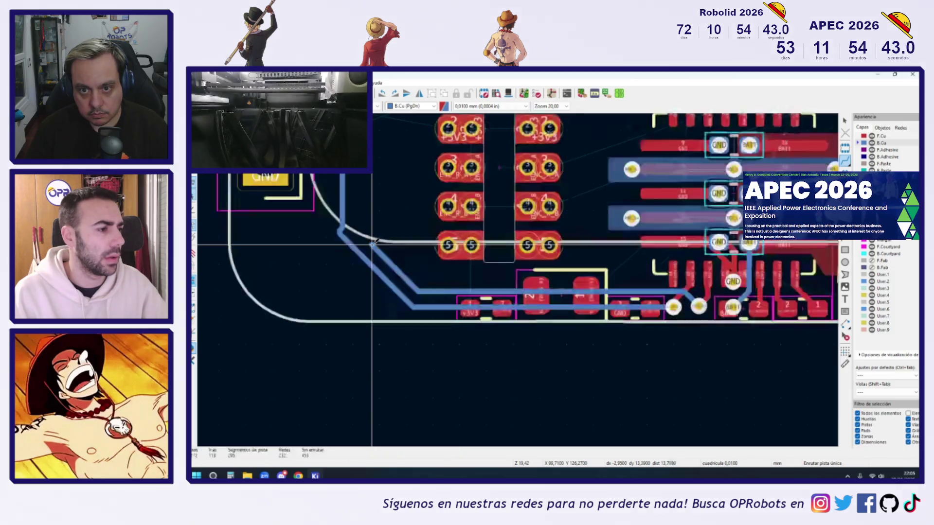
{"action": "left_click", "coordinate": [347, 211]}
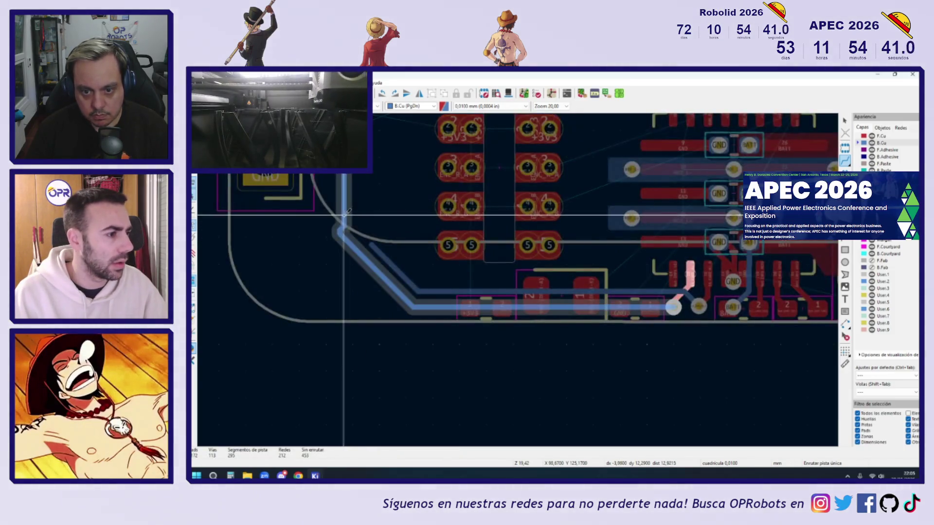
{"action": "left_click", "coordinate": [348, 192]}
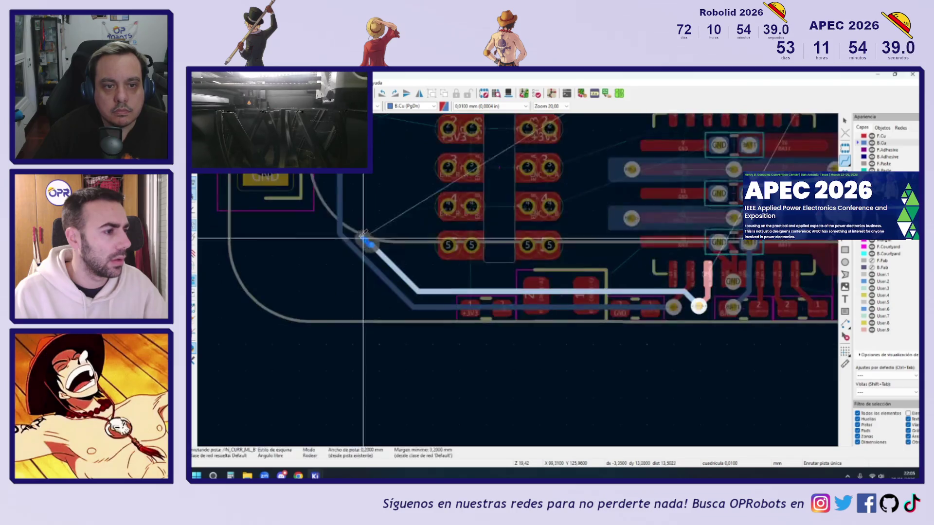
{"action": "scroll", "coordinate": [385, 160], "scroll_direction": "up", "scroll_amount": 5}
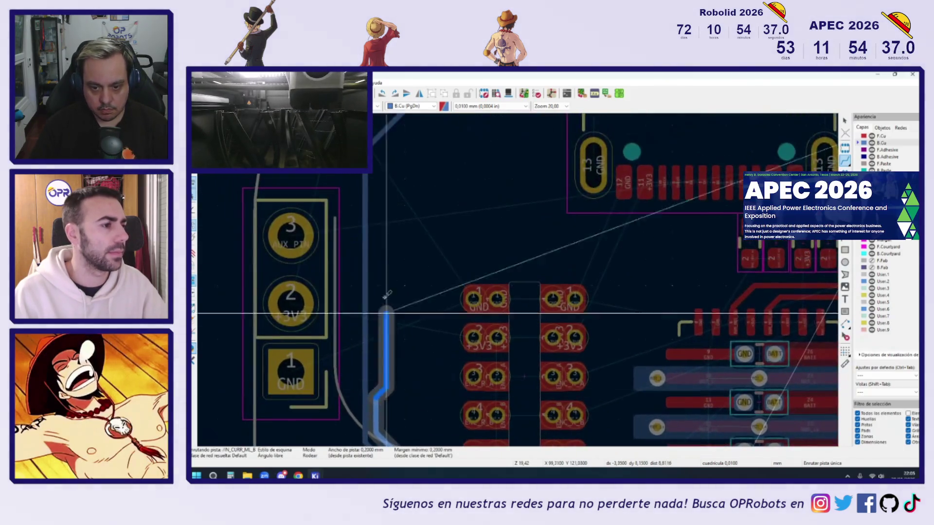
{"action": "scroll", "coordinate": [395, 154], "scroll_direction": "up", "scroll_amount": 2}
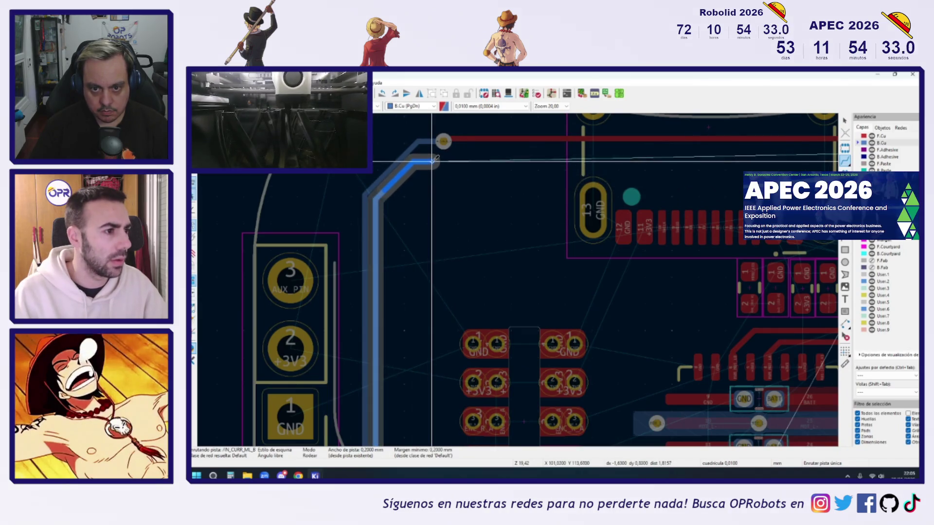
{"action": "scroll", "coordinate": [430, 153], "scroll_direction": "up", "scroll_amount": 2}
{"action": "key", "text": "v"}
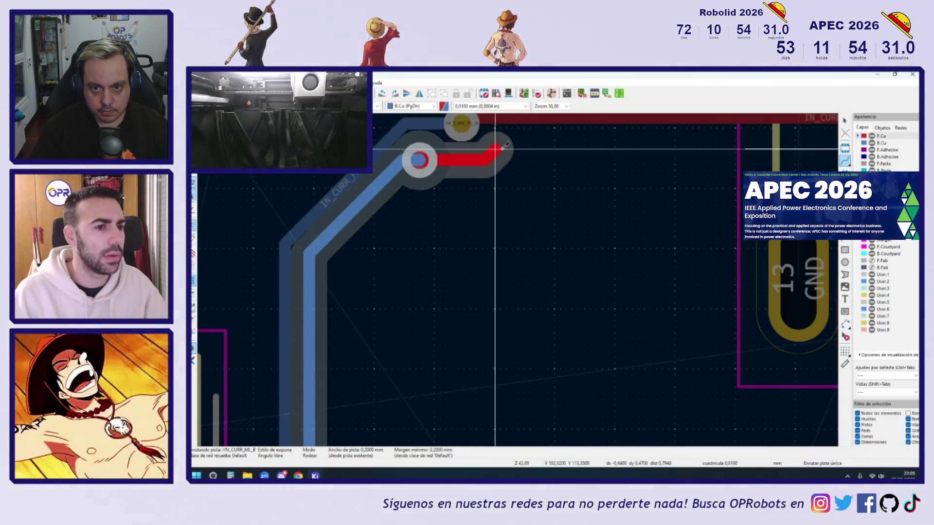
{"action": "scroll", "coordinate": [709, 152], "scroll_direction": "down", "scroll_amount": 4}
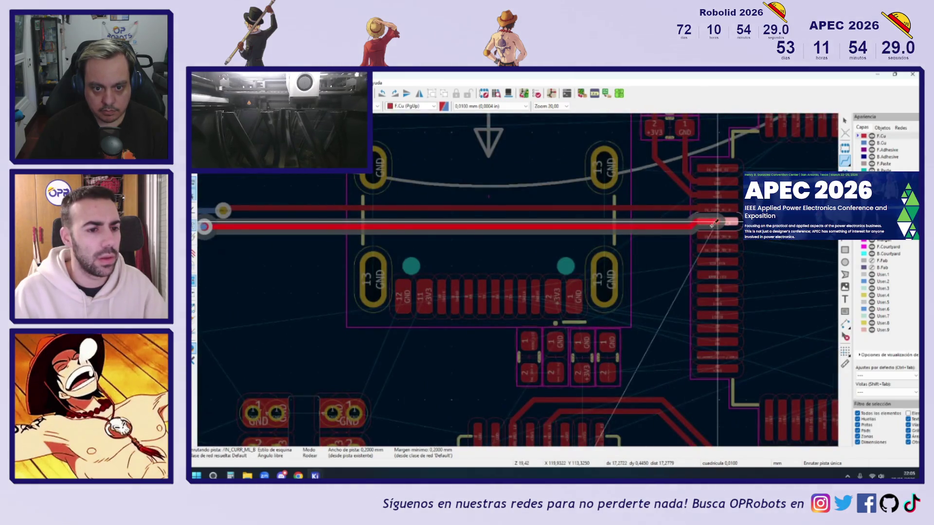
{"action": "left_click", "coordinate": [718, 225]}
Step: Route the lower red front-copper track to the IN_CURR_ML_B via
{"action": "left_click", "coordinate": [662, 226]}
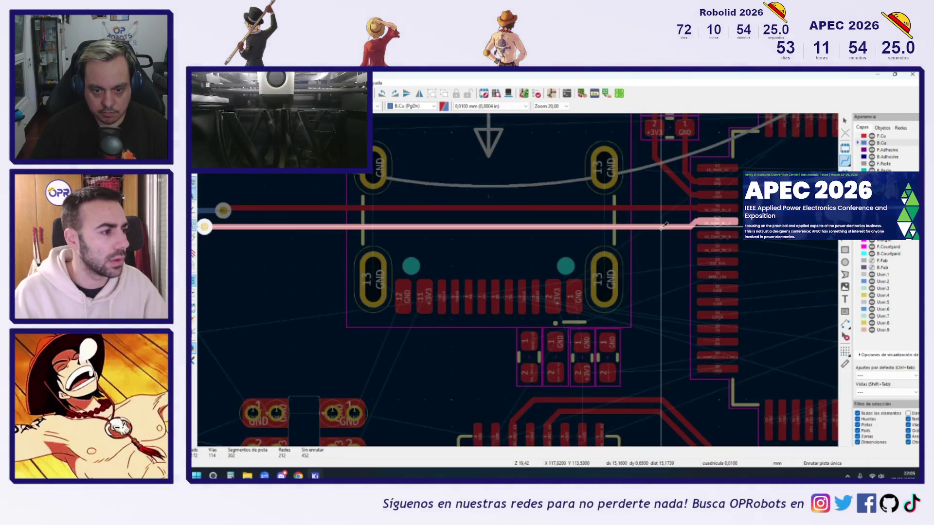
{"action": "scroll", "coordinate": [663, 225], "scroll_direction": "down", "scroll_amount": 2}
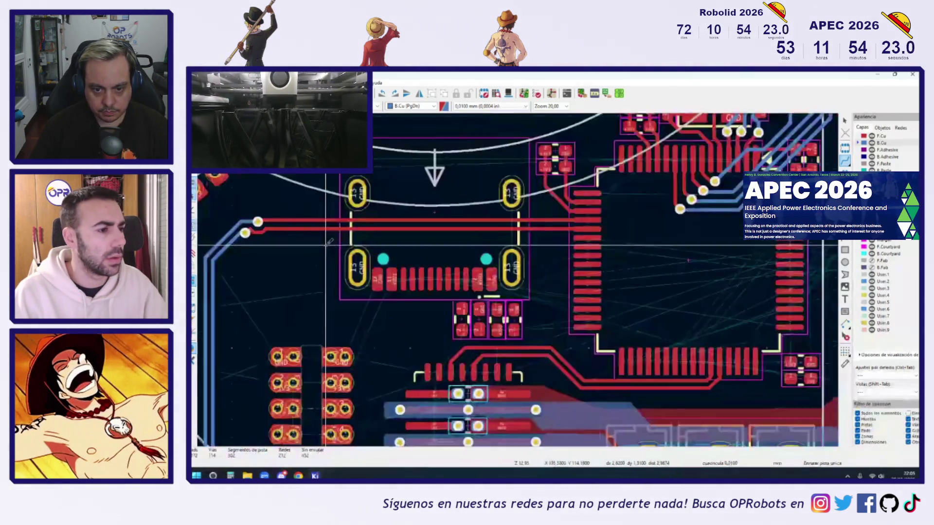
{"action": "scroll", "coordinate": [581, 195], "scroll_direction": "up", "scroll_amount": 7}
{"action": "left_click", "coordinate": [579, 199]}
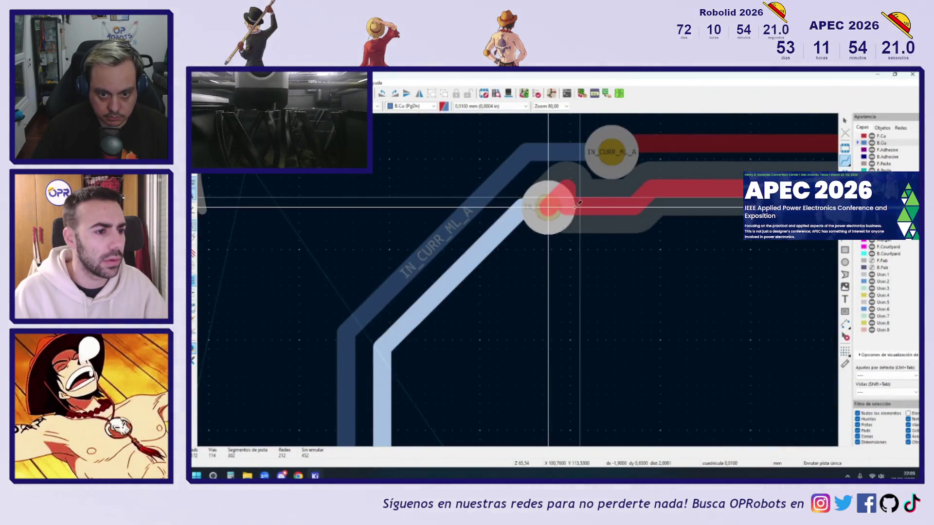
{"action": "left_click", "coordinate": [558, 191]}
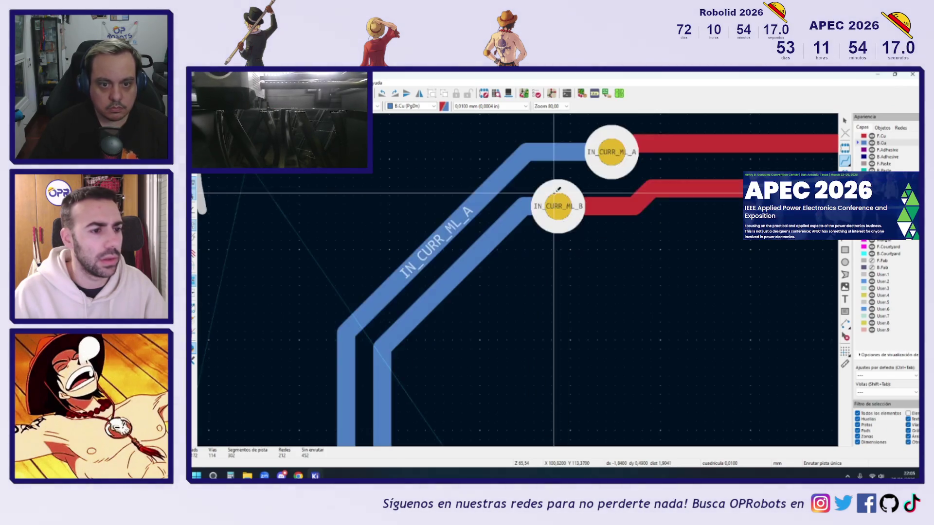
{"action": "scroll", "coordinate": [558, 192], "scroll_direction": "down", "scroll_amount": 3}
{"action": "scroll", "coordinate": [556, 199], "scroll_direction": "up", "scroll_amount": 3}
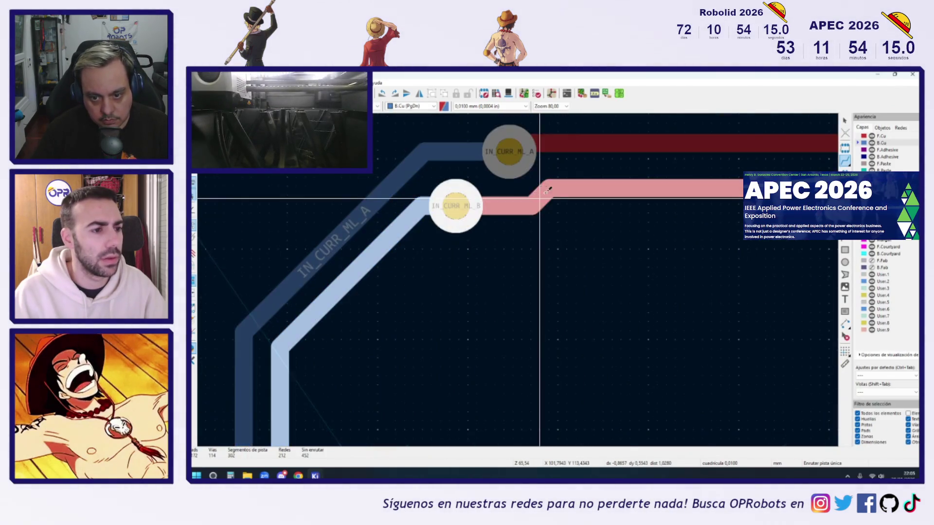
{"action": "scroll", "coordinate": [556, 199], "scroll_direction": "down", "scroll_amount": 5}
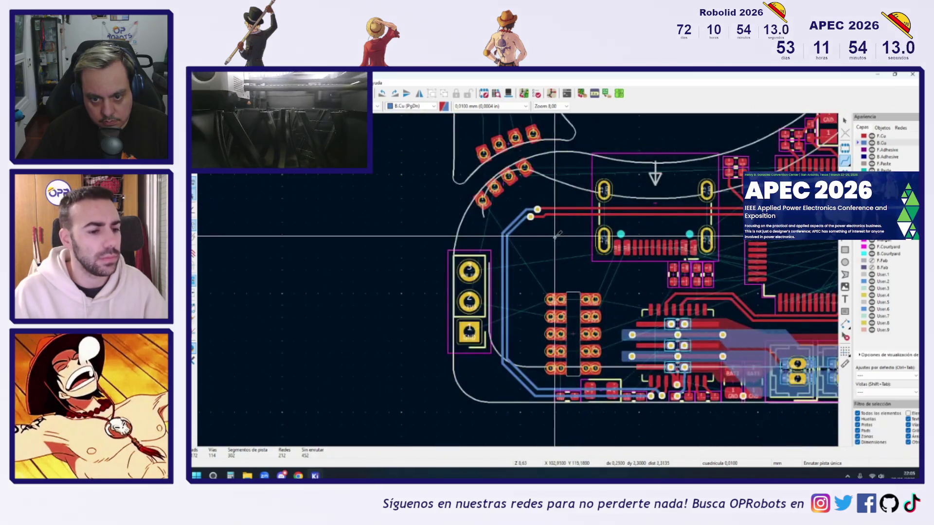
{"action": "scroll", "coordinate": [574, 354], "scroll_direction": "up", "scroll_amount": 3}
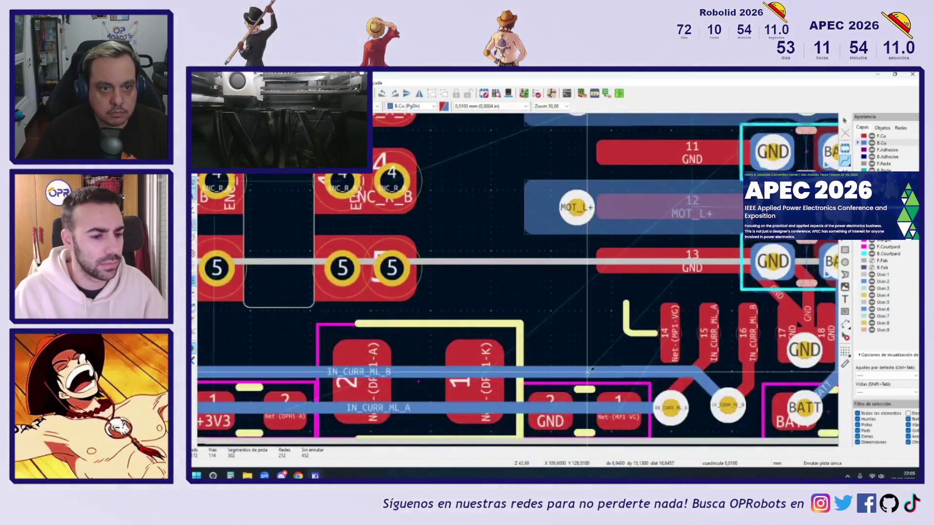
{"action": "scroll", "coordinate": [587, 378], "scroll_direction": "down", "scroll_amount": 3}
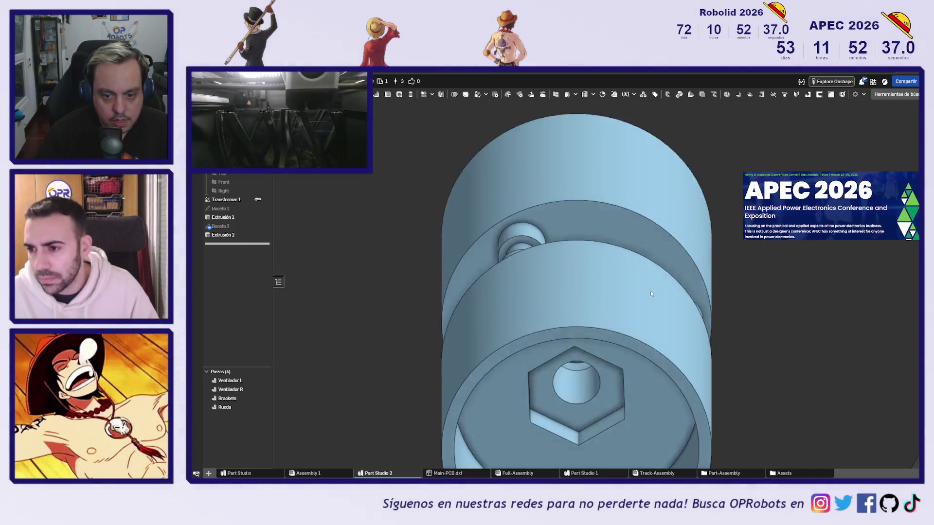
Step: Orbit and zoom the bracket in Part Studio 2 to a straight-on view, then clear the selection
{"action": "mouse_move", "coordinate": [641, 294]}
{"action": "right_mouse_down"}
{"action": "mouse_move", "coordinate": [629, 323]}
{"action": "mouse_move", "coordinate": [721, 312]}
{"action": "right_mouse_up"}
{"action": "scroll", "coordinate": [710, 317], "scroll_direction": "up", "scroll_amount": 2}
{"action": "scroll", "coordinate": [706, 318], "scroll_direction": "down", "scroll_amount": 5}
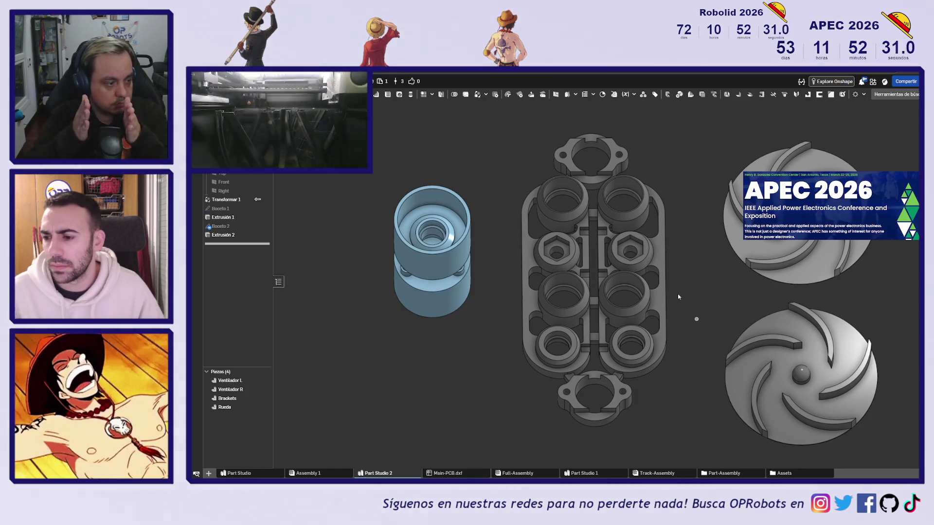
{"action": "mouse_move", "coordinate": [704, 300]}
{"action": "right_mouse_down"}
{"action": "mouse_move", "coordinate": [663, 334]}
{"action": "mouse_move", "coordinate": [598, 337]}
{"action": "right_mouse_up"}
{"action": "scroll", "coordinate": [633, 227], "scroll_direction": "up", "scroll_amount": 3}
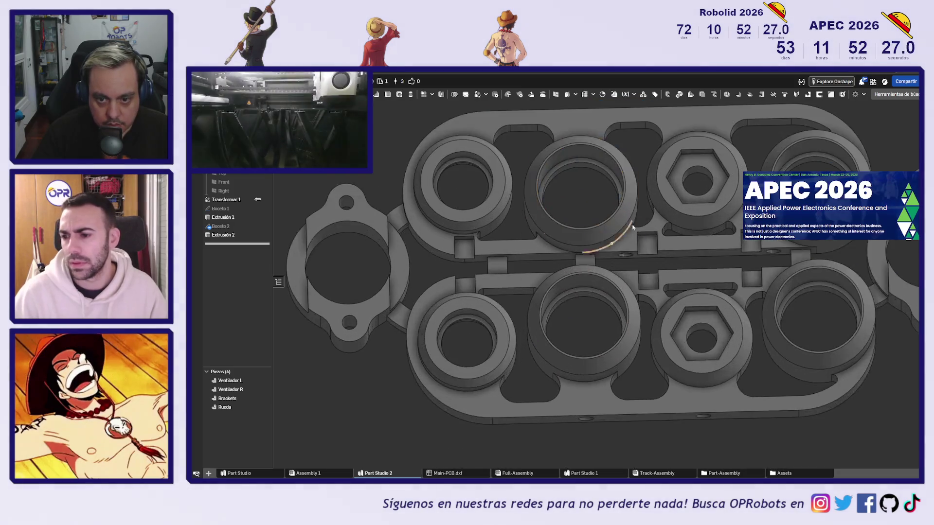
{"action": "scroll", "coordinate": [634, 227], "scroll_direction": "up", "scroll_amount": 3}
{"action": "scroll", "coordinate": [405, 283], "scroll_direction": "up", "scroll_amount": 2}
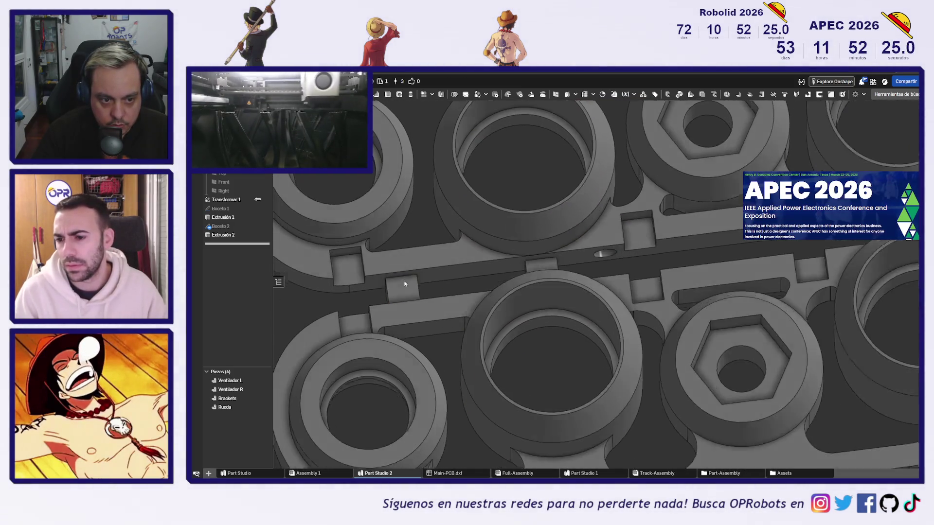
{"action": "key", "text": "shift+5"}
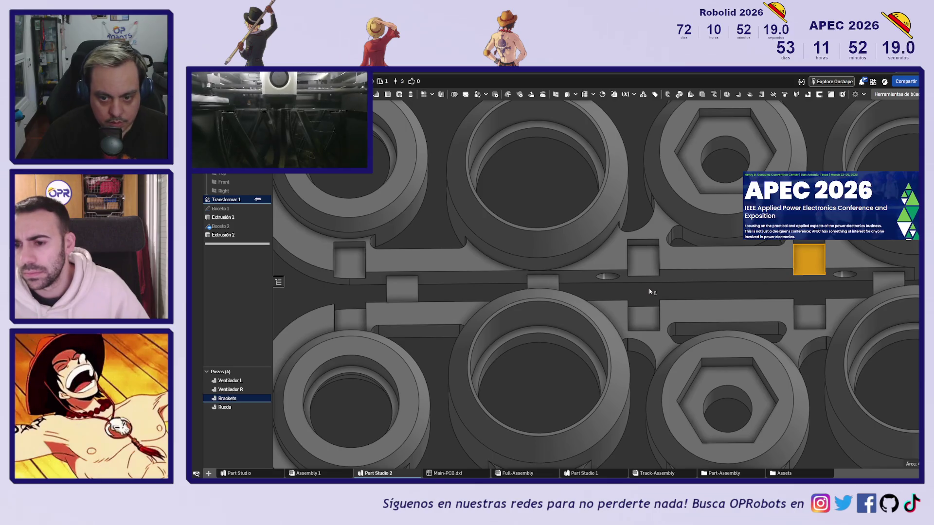
{"action": "key", "text": "Escape"}
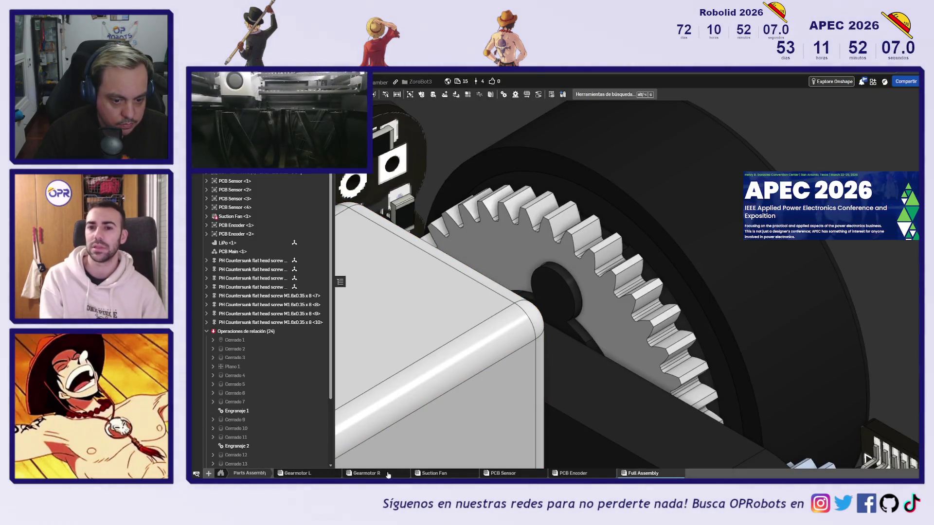
Step: Open Assembly 1 and orbit it to a front view
{"action": "mouse_move", "coordinate": [443, 475]}
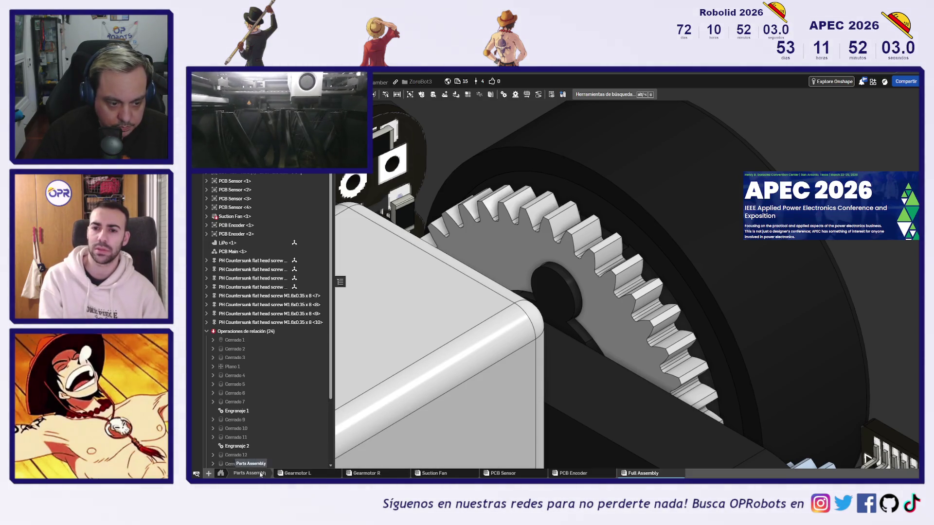
{"action": "left_click", "coordinate": [222, 474]}
{"action": "left_click", "coordinate": [385, 474]}
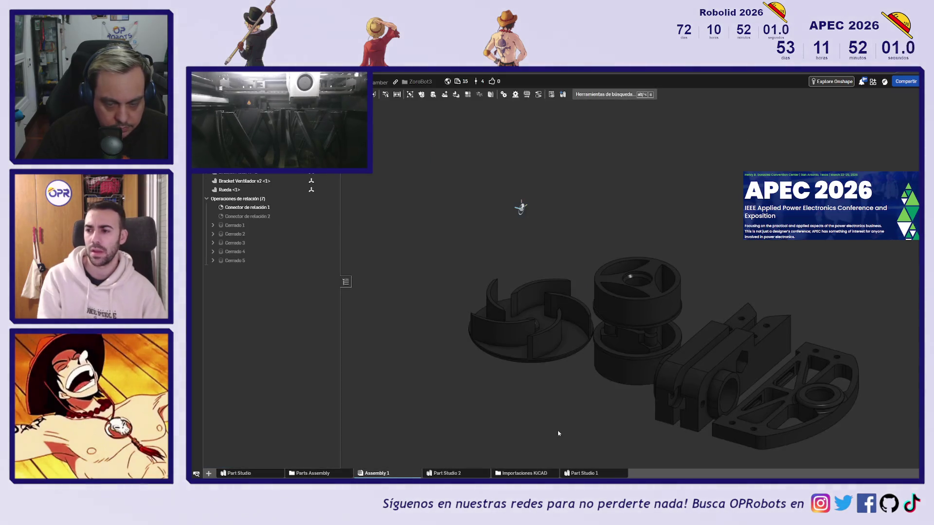
{"action": "mouse_move", "coordinate": [508, 407]}
{"action": "right_mouse_down"}
{"action": "mouse_move", "coordinate": [524, 330]}
{"action": "mouse_move", "coordinate": [459, 426]}
{"action": "right_mouse_up"}
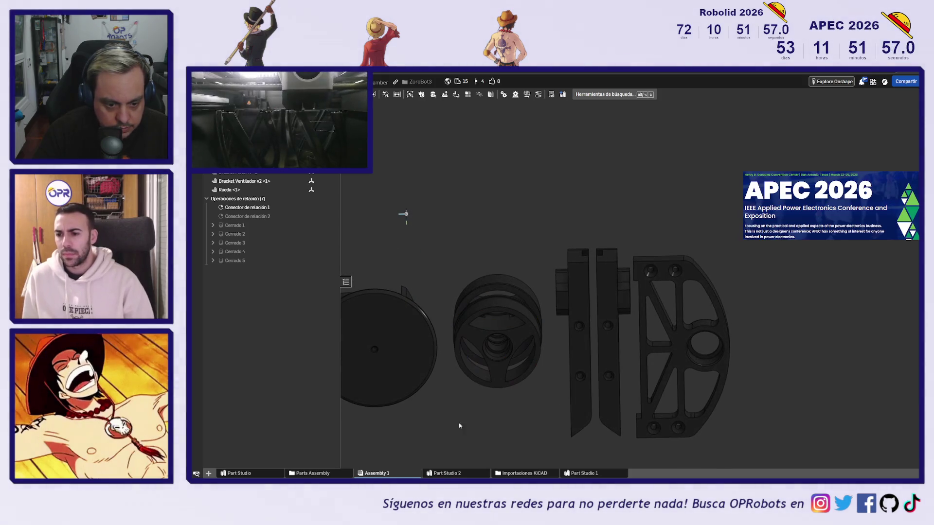
Step: View the fan, wheel and bracket isometrically in Part Studio 2, then return to the other document
{"action": "left_click", "coordinate": [436, 474]}
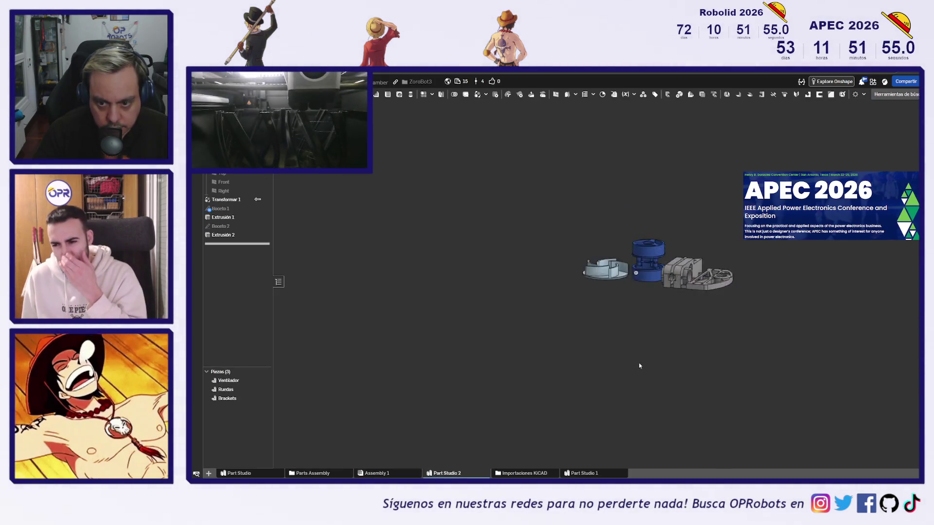
{"action": "scroll", "coordinate": [651, 302], "scroll_direction": "up", "scroll_amount": 10}
{"action": "right_click_drag", "start_coordinate": [666, 296], "coordinate": [637, 334]}
{"action": "scroll", "coordinate": [637, 334], "scroll_direction": "down", "scroll_amount": 5}
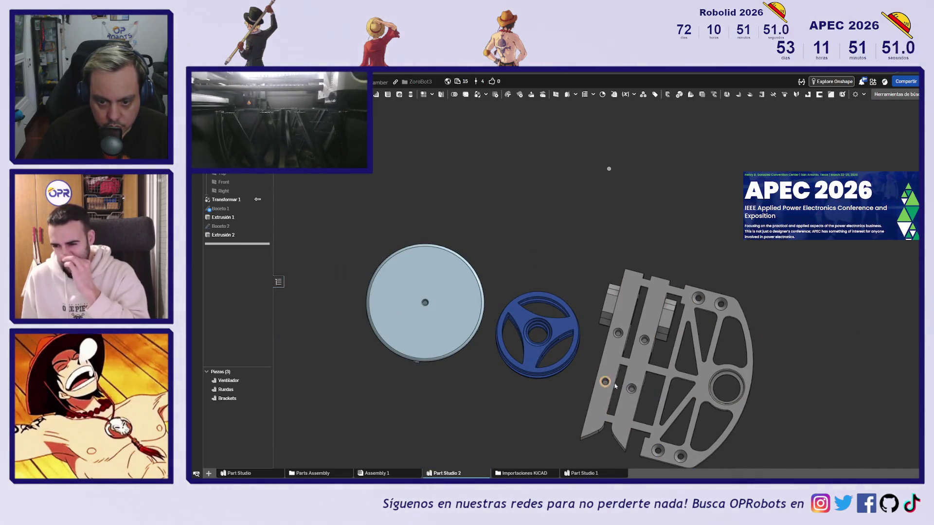
{"action": "right_click_drag", "start_coordinate": [632, 331], "coordinate": [619, 425]}
{"action": "key", "text": "ctrl+Tab"}
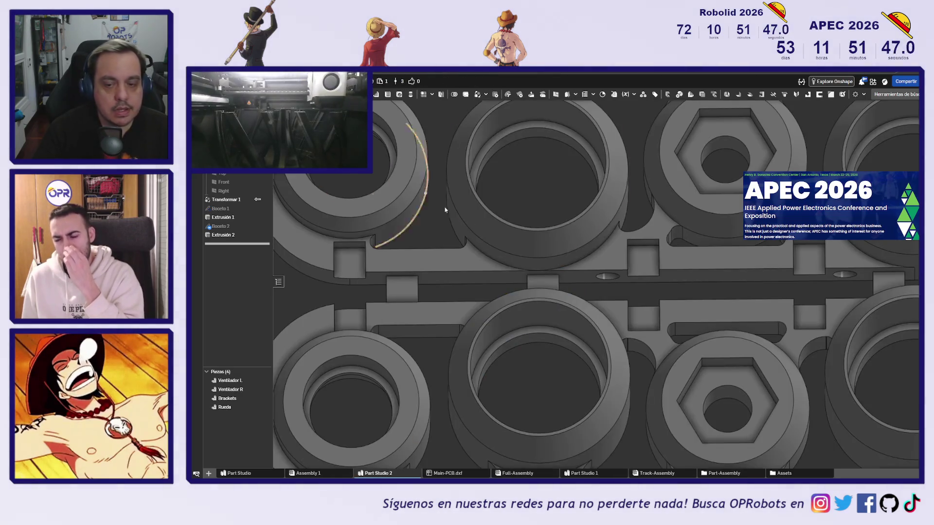
Step: Close the context menu, view the bracket from the top, then orbit out to show fans, bracket and wheel
{"action": "scroll", "coordinate": [626, 292], "scroll_direction": "down", "scroll_amount": 5}
{"action": "key", "text": "Escape"}
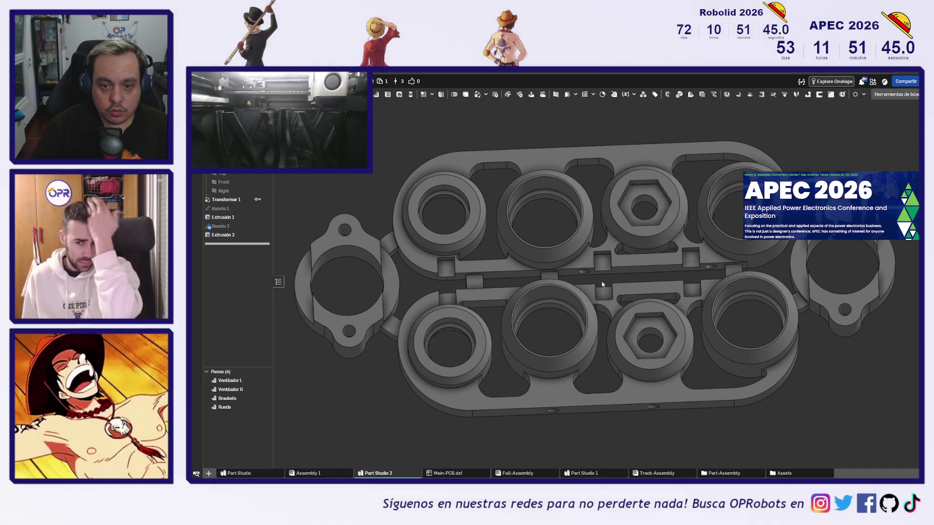
{"action": "scroll", "coordinate": [570, 267], "scroll_direction": "up", "scroll_amount": 5}
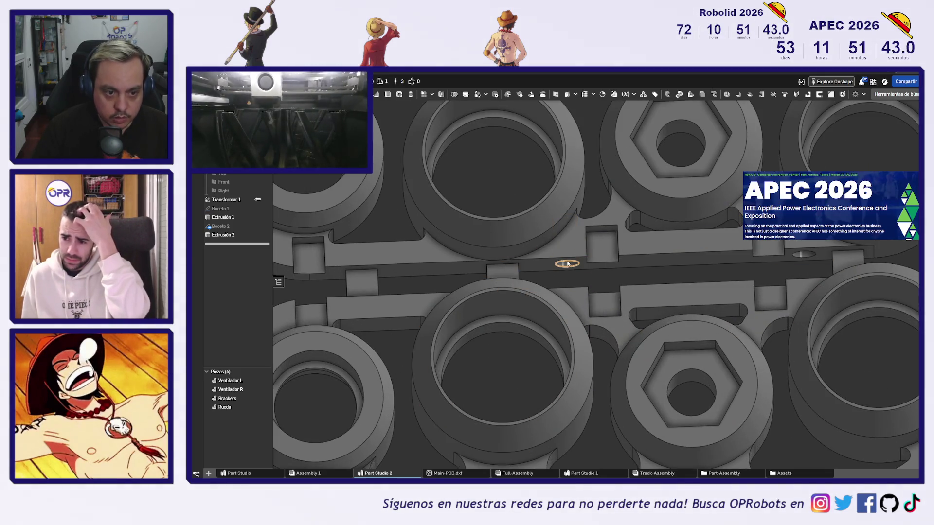
{"action": "scroll", "coordinate": [567, 264], "scroll_direction": "down", "scroll_amount": 5}
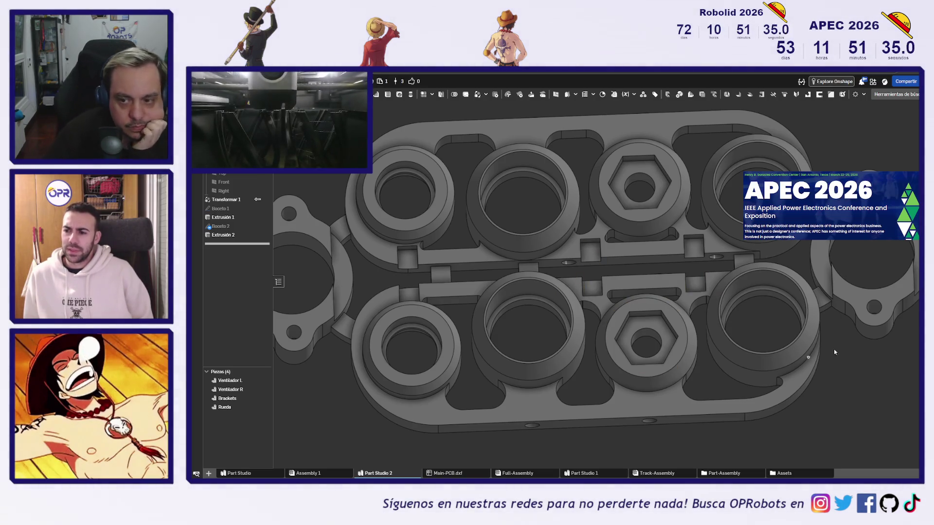
{"action": "key", "text": "shift+5"}
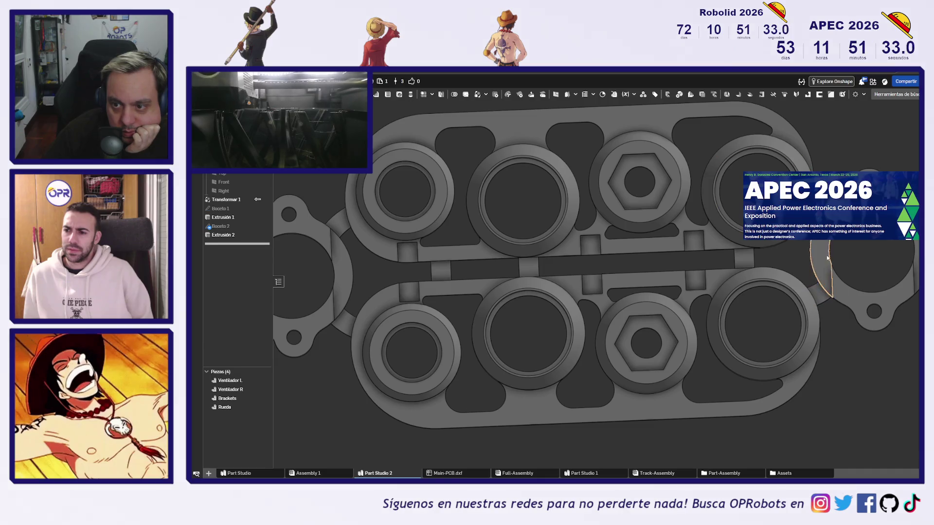
{"action": "mouse_move", "coordinate": [836, 333]}
{"action": "right_mouse_down"}
{"action": "mouse_move", "coordinate": [834, 305]}
{"action": "mouse_move", "coordinate": [839, 330]}
{"action": "right_mouse_up"}
{"action": "scroll", "coordinate": [838, 331], "scroll_direction": "down", "scroll_amount": 3}
{"action": "scroll", "coordinate": [812, 355], "scroll_direction": "up", "scroll_amount": 1}
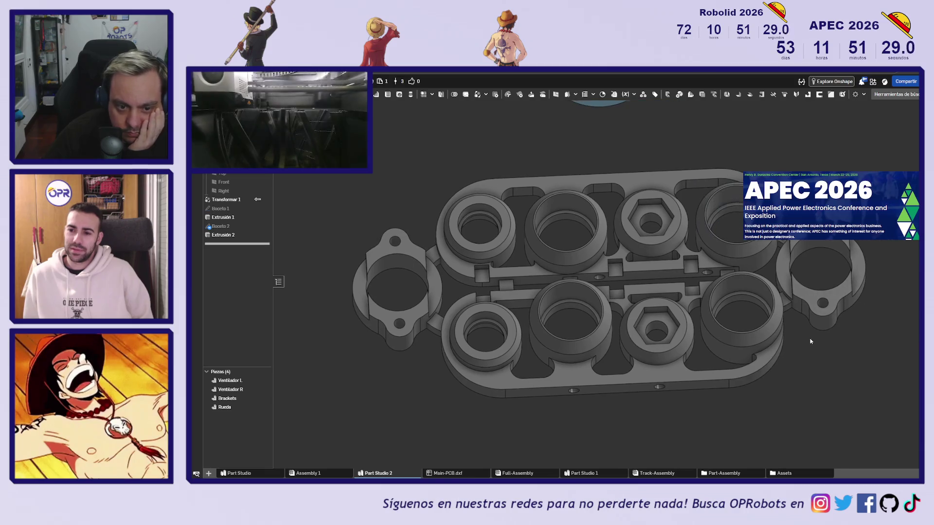
{"action": "mouse_move", "coordinate": [807, 363]}
{"action": "right_mouse_down"}
{"action": "mouse_move", "coordinate": [807, 385]}
{"action": "mouse_move", "coordinate": [807, 371]}
{"action": "mouse_move", "coordinate": [751, 326]}
{"action": "mouse_move", "coordinate": [753, 367]}
{"action": "mouse_move", "coordinate": [812, 366]}
{"action": "right_mouse_up"}
{"action": "scroll", "coordinate": [766, 340], "scroll_direction": "down", "scroll_amount": 2}
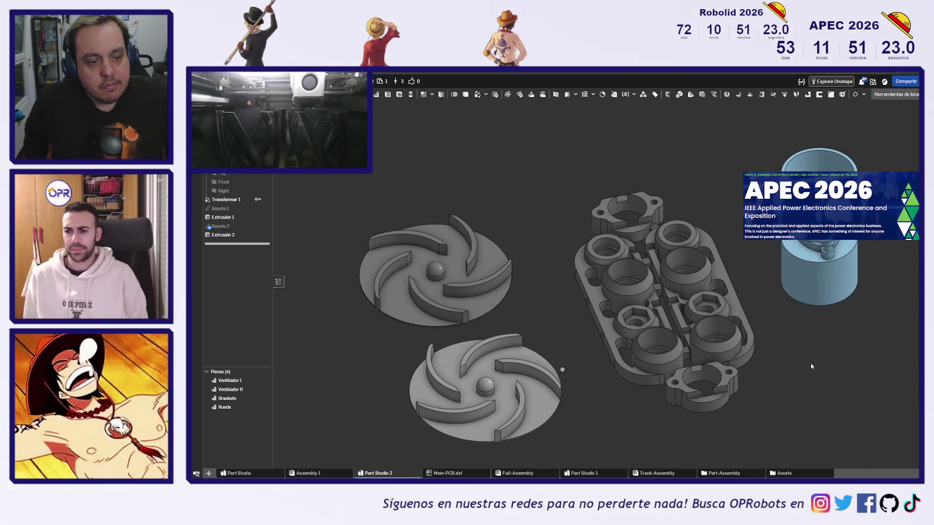
Step: Select Ventilador L and the other three parts and export them as STEP files named 'DragonBot2 SLS'
{"action": "left_click", "coordinate": [230, 380]}
{"action": "left_click", "coordinate": [226, 407], "text": "shift"}
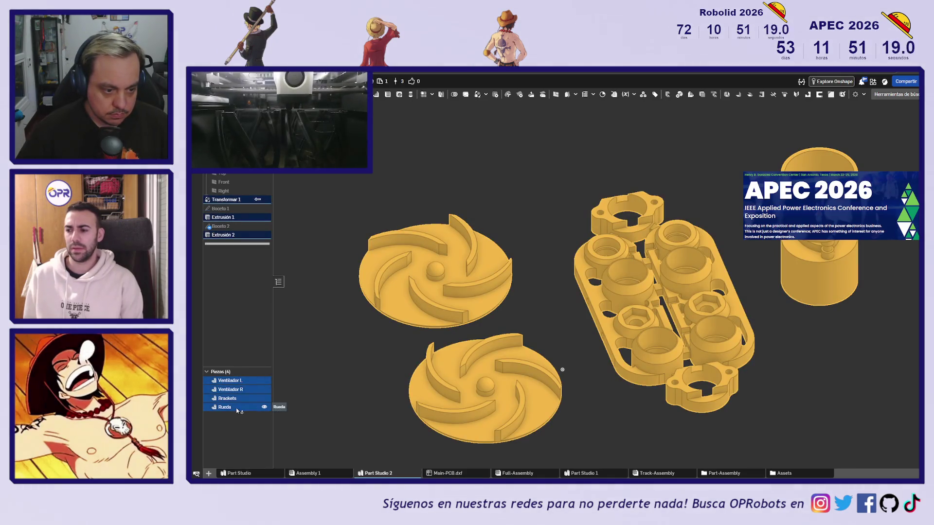
{"action": "right_click", "coordinate": [240, 407]}
{"action": "left_click", "coordinate": [276, 387]}
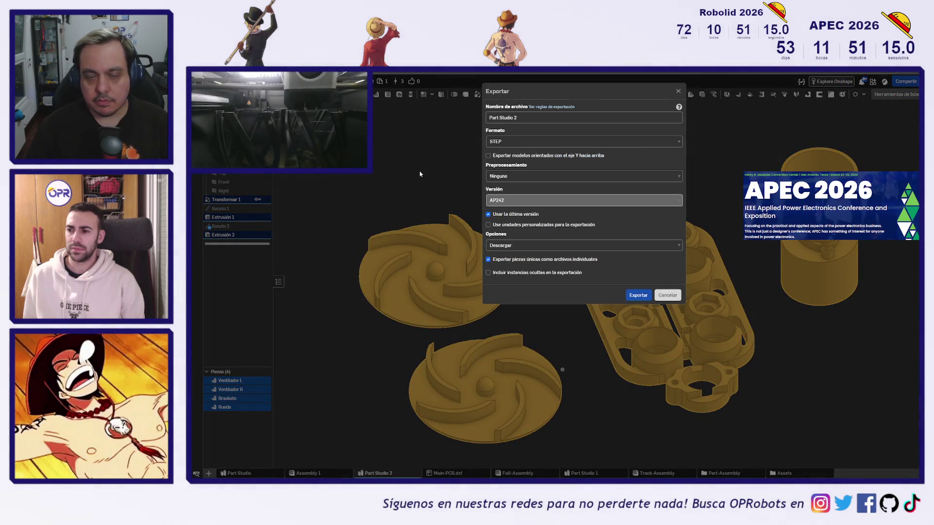
{"action": "triple_click", "coordinate": [525, 117]}
{"action": "type", "text": "Da"}
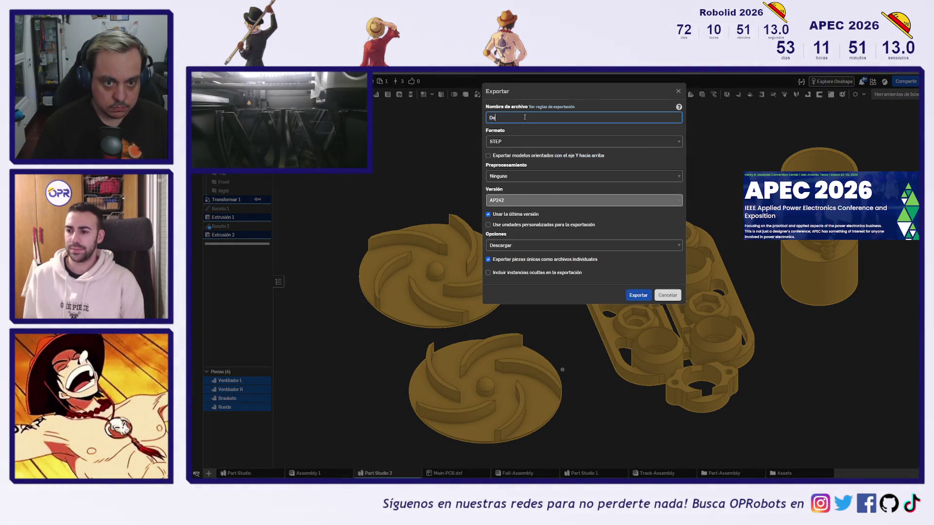
{"action": "type", "text": "ragonBot"}
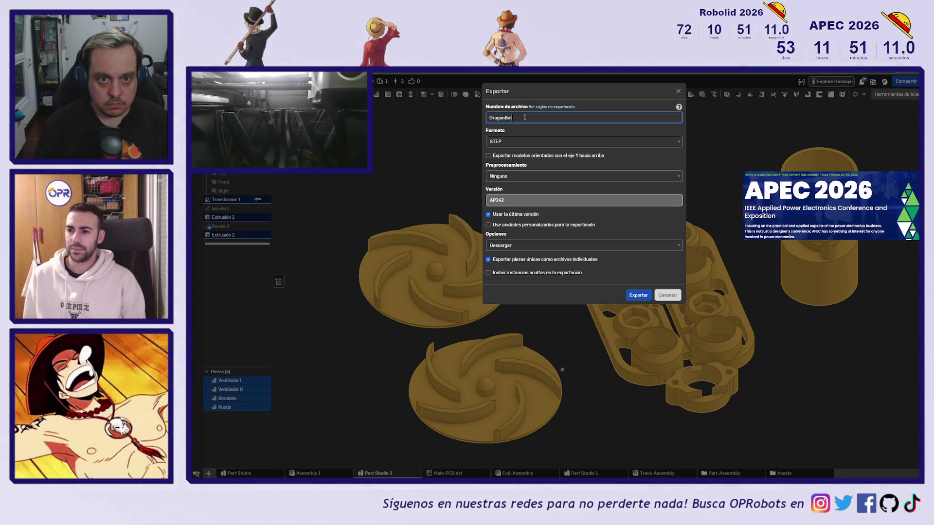
{"action": "type", "text": "2 SLS"}
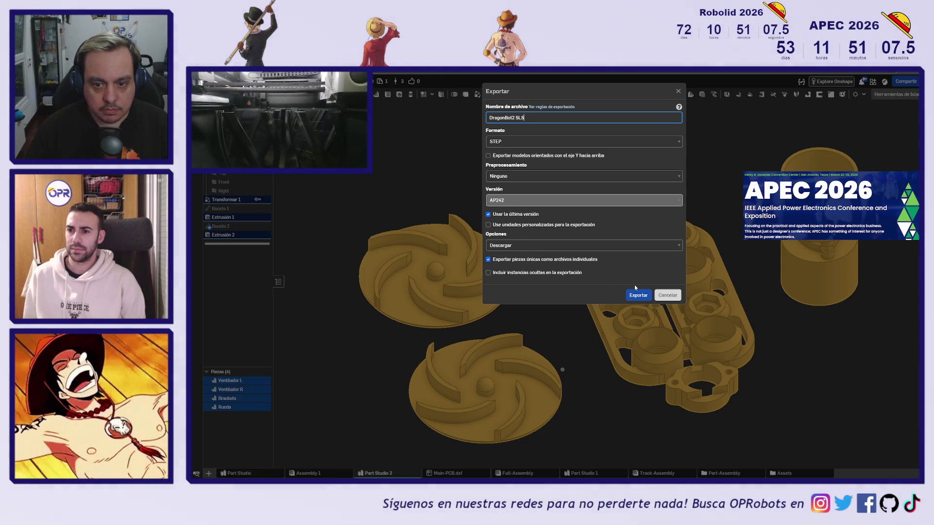
{"action": "left_click", "coordinate": [638, 294]}
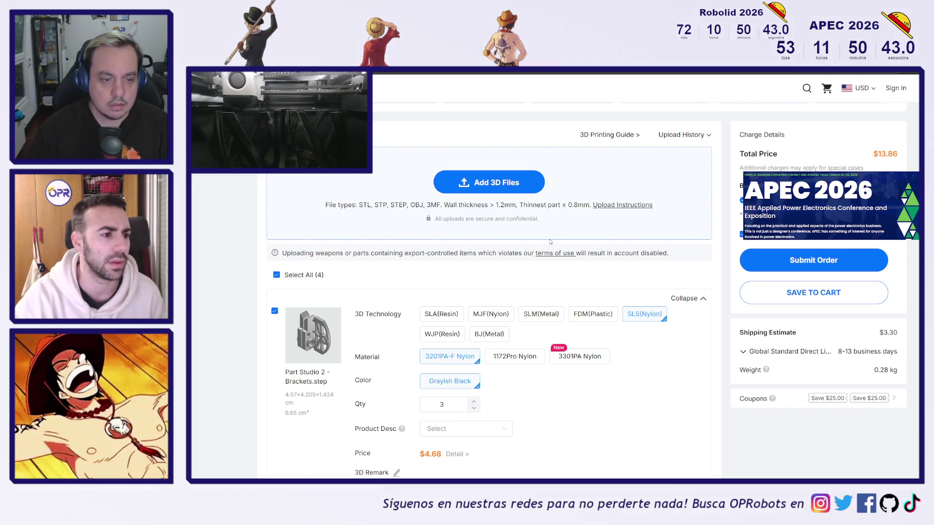
Step: Scroll through the four parts on the JLC3DP quote page and back to the top
{"action": "scroll", "coordinate": [510, 259], "scroll_direction": "down", "scroll_amount": 2}
{"action": "scroll", "coordinate": [510, 258], "scroll_direction": "down", "scroll_amount": 8}
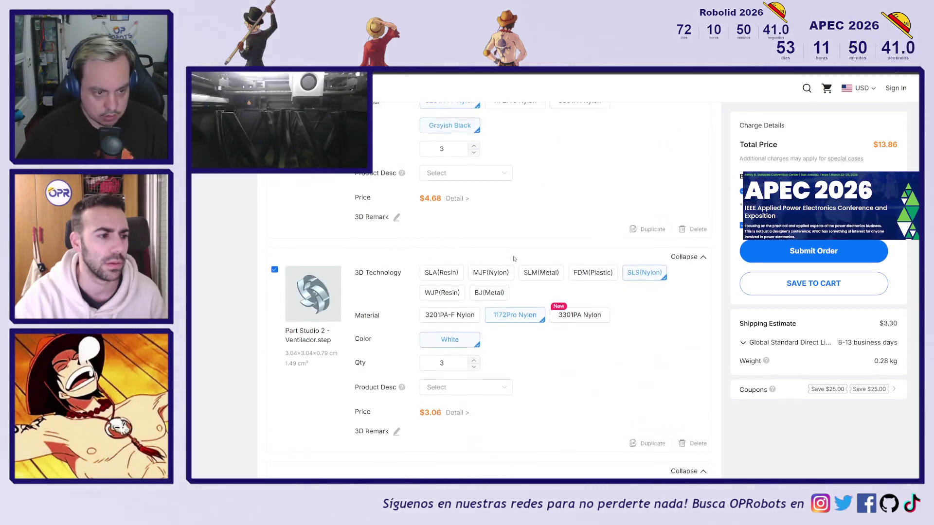
{"action": "scroll", "coordinate": [495, 285], "scroll_direction": "up", "scroll_amount": 2}
{"action": "scroll", "coordinate": [489, 292], "scroll_direction": "up", "scroll_amount": 10}
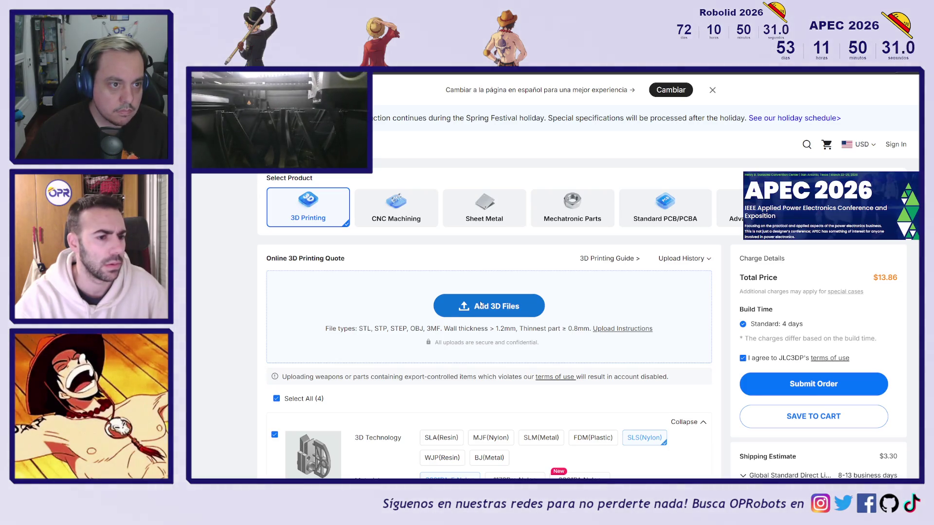
Step: Scroll down the quote to the newly uploaded Brackets.step card
{"action": "scroll", "coordinate": [371, 310], "scroll_direction": "down", "scroll_amount": 2}
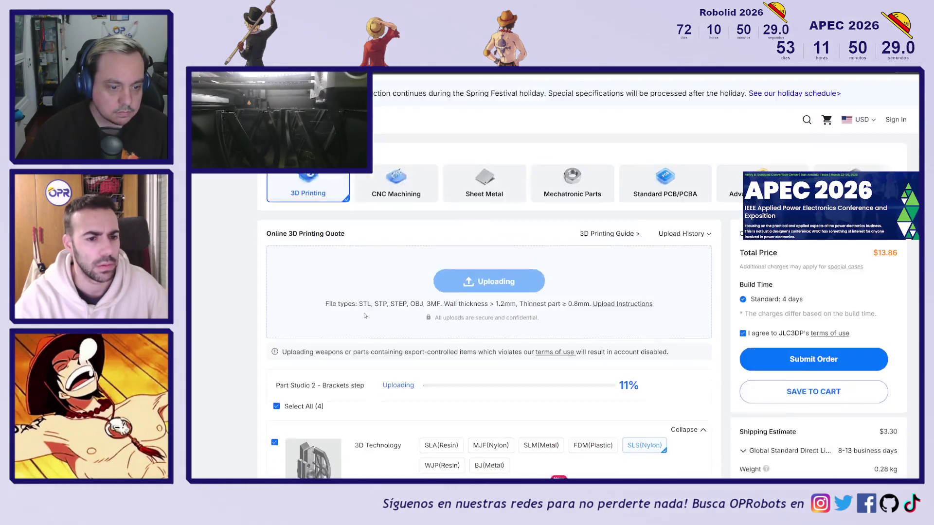
{"action": "scroll", "coordinate": [379, 301], "scroll_direction": "down", "scroll_amount": 1}
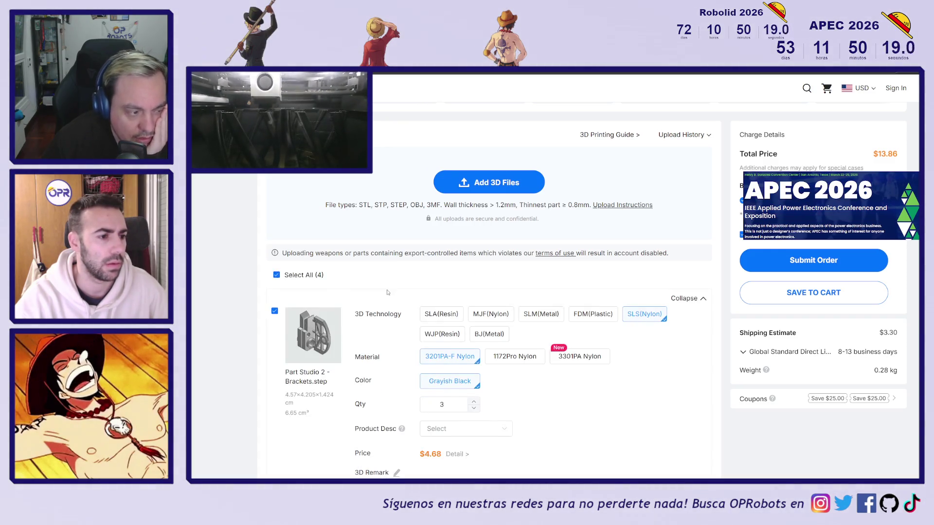
{"action": "scroll", "coordinate": [368, 296], "scroll_direction": "down", "scroll_amount": 15}
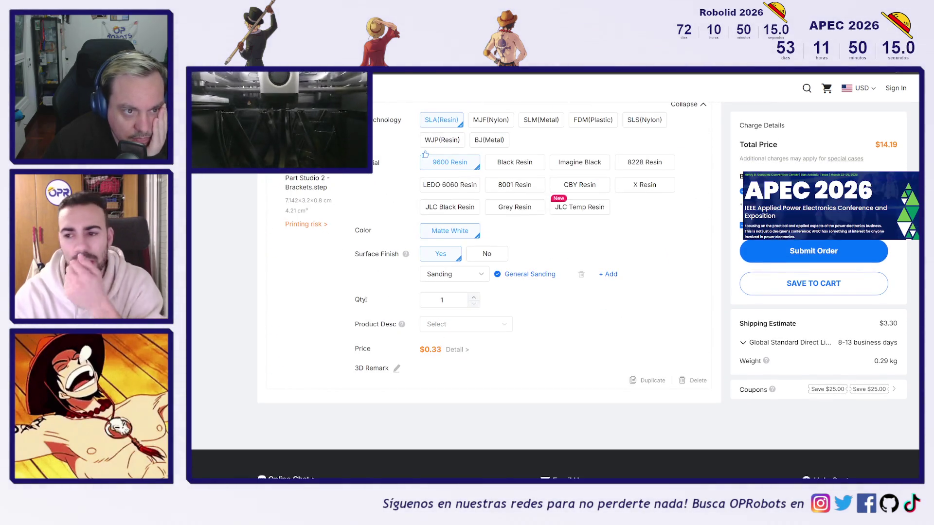
Step: Accept the thin-wall printing risk for the newly uploaded Brackets part
{"action": "scroll", "coordinate": [365, 300], "scroll_direction": "up", "scroll_amount": 1}
{"action": "mouse_move", "coordinate": [318, 286]}
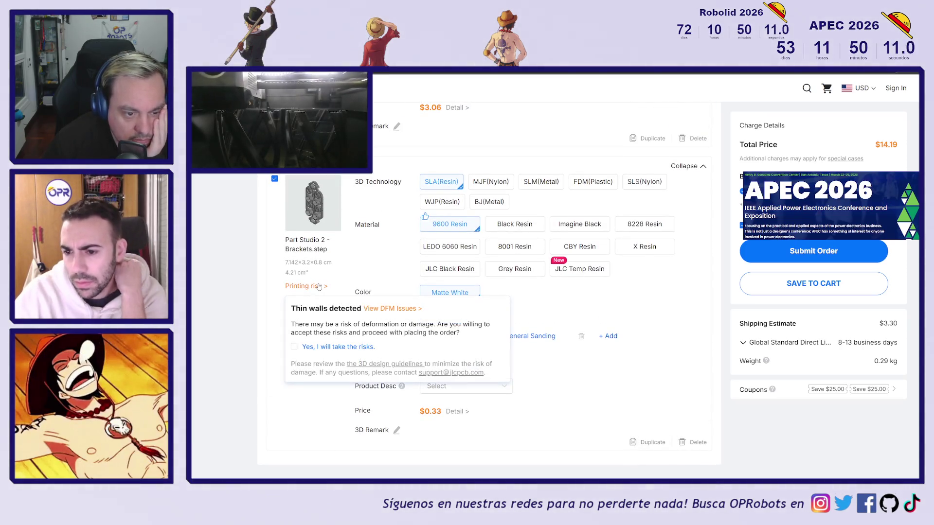
{"action": "scroll", "coordinate": [319, 286], "scroll_direction": "up", "scroll_amount": 10}
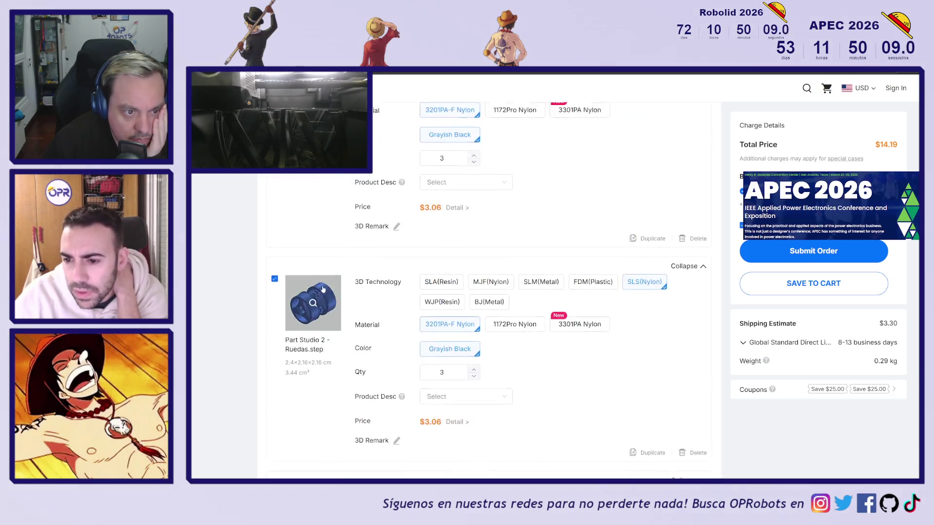
{"action": "scroll", "coordinate": [324, 290], "scroll_direction": "up", "scroll_amount": 5}
{"action": "scroll", "coordinate": [328, 292], "scroll_direction": "down", "scroll_amount": 4}
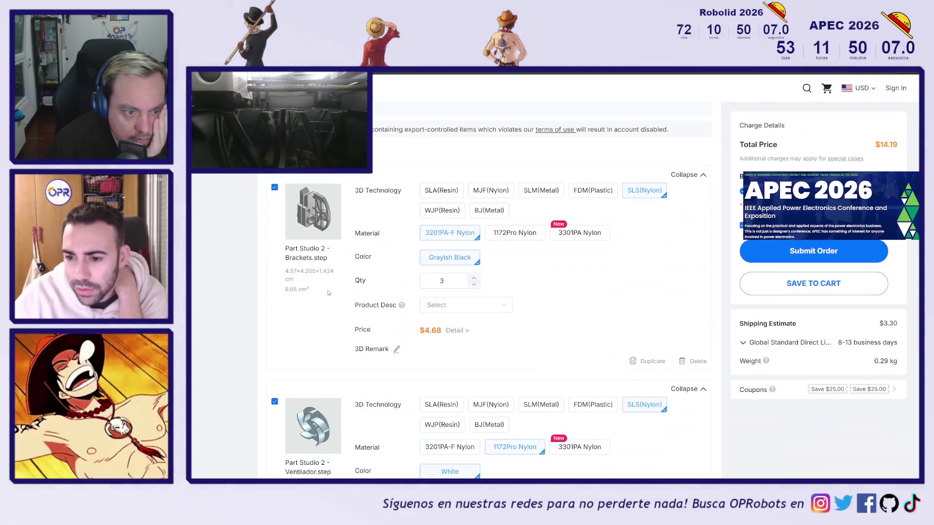
{"action": "scroll", "coordinate": [329, 293], "scroll_direction": "up", "scroll_amount": 3}
{"action": "scroll", "coordinate": [328, 295], "scroll_direction": "down", "scroll_amount": 7}
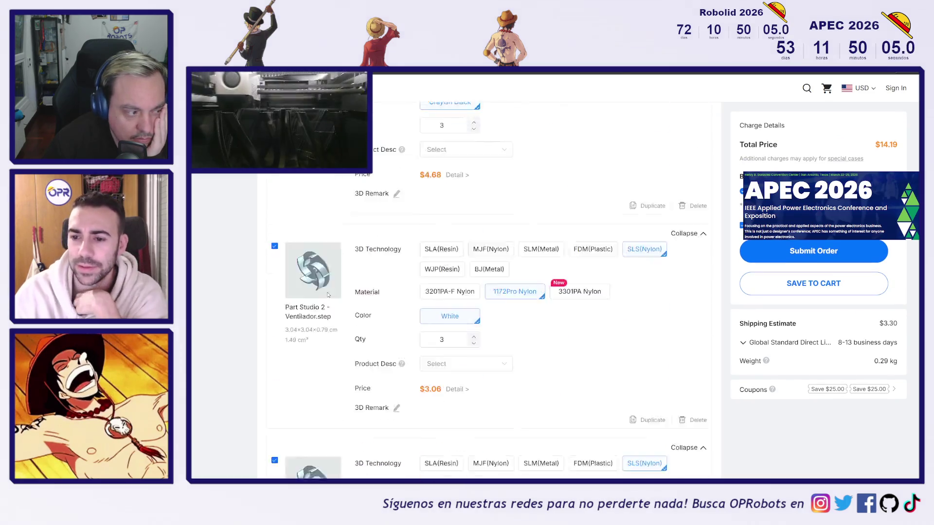
{"action": "scroll", "coordinate": [328, 296], "scroll_direction": "down", "scroll_amount": 7}
{"action": "mouse_move", "coordinate": [309, 352]}
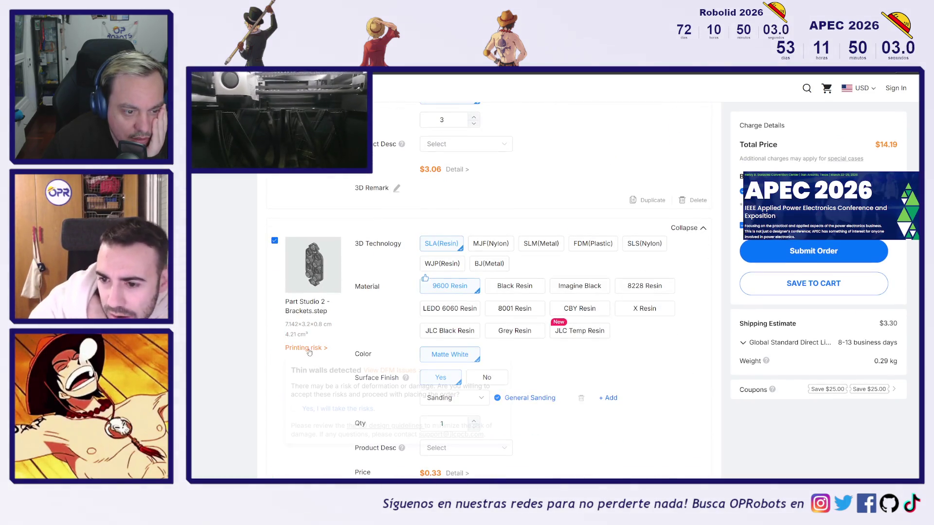
{"action": "left_click", "coordinate": [294, 410]}
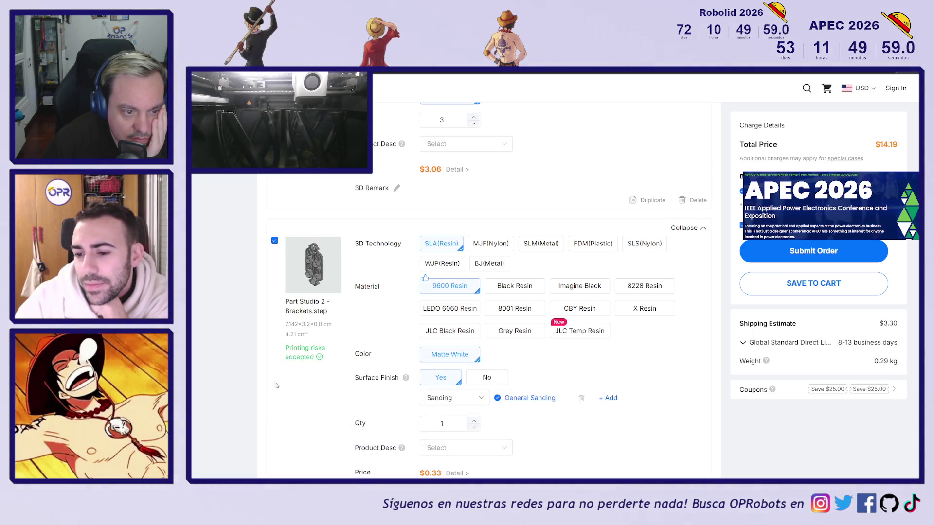
{"action": "scroll", "coordinate": [294, 368], "scroll_direction": "down", "scroll_amount": 2}
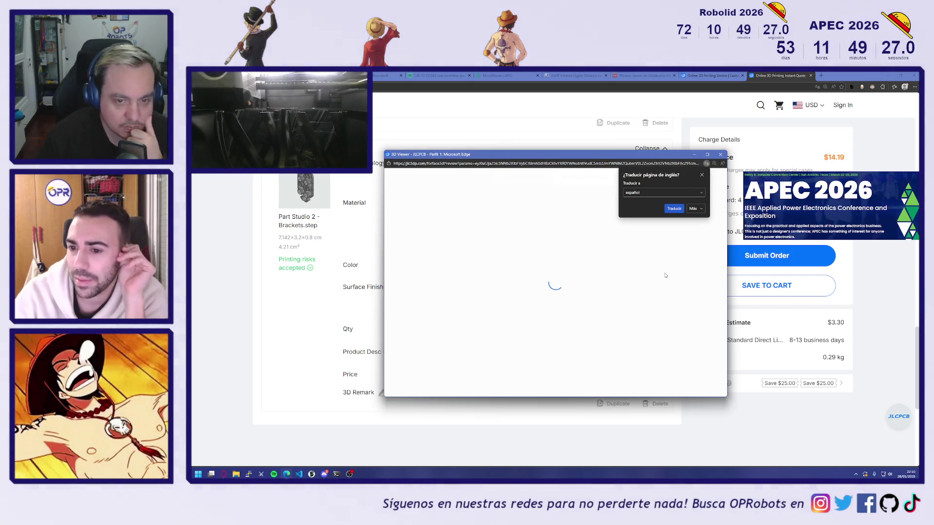
Step: Close the Brackets 3D viewer and switch the part to SLS nylon printing
{"action": "left_click", "coordinate": [720, 154]}
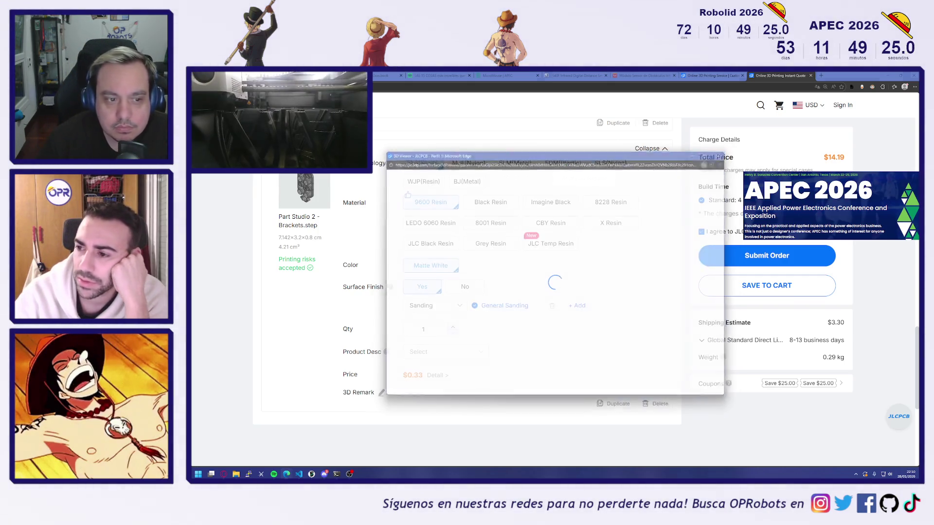
{"action": "left_click", "coordinate": [384, 289]}
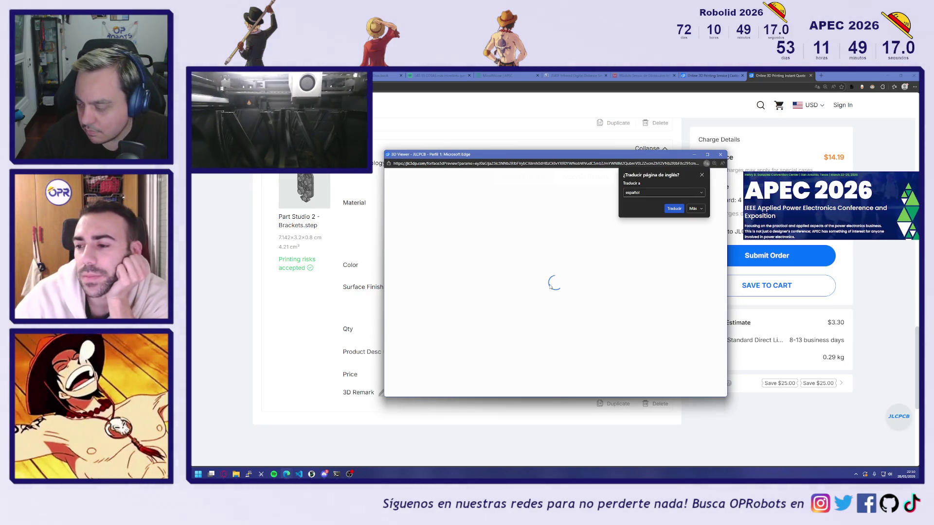
{"action": "left_click", "coordinate": [721, 154]}
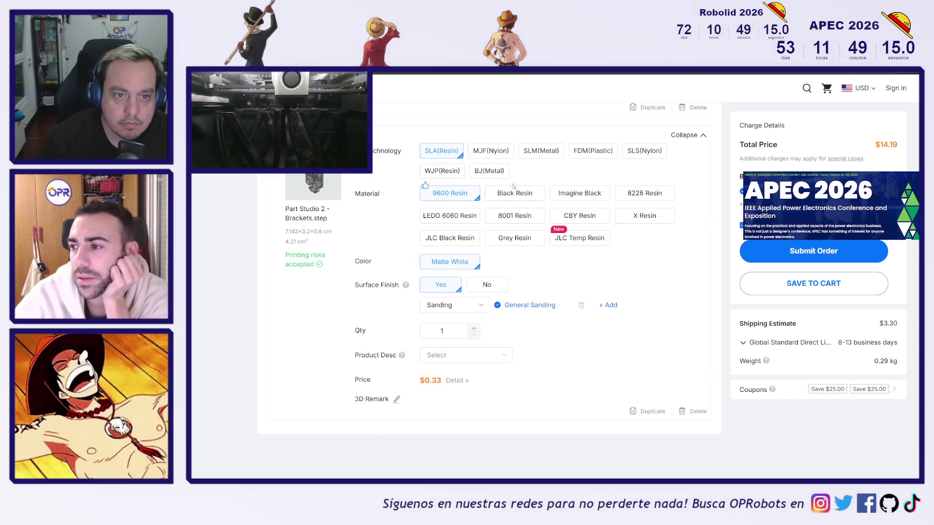
{"action": "left_click", "coordinate": [632, 154]}
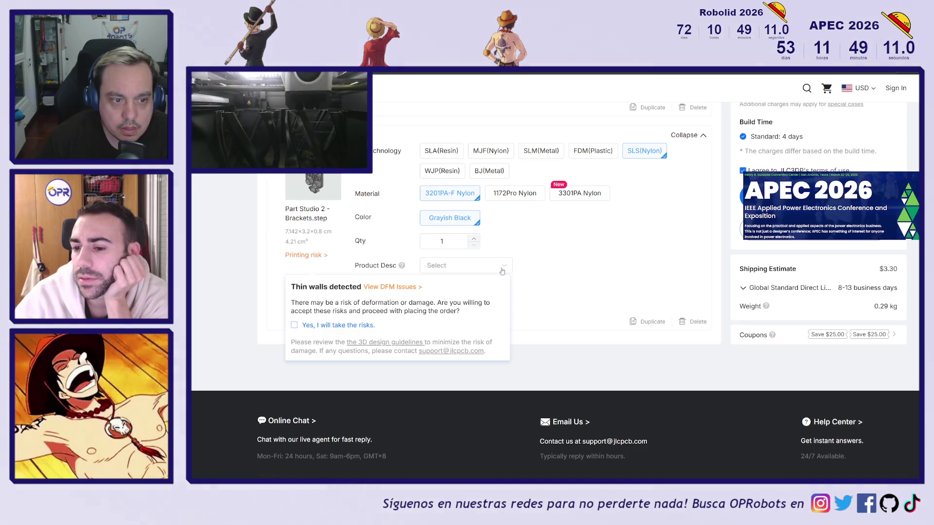
Step: Accept the thin-wall risk for the new Brackets part and raise its quantity to 2
{"action": "mouse_move", "coordinate": [401, 265]}
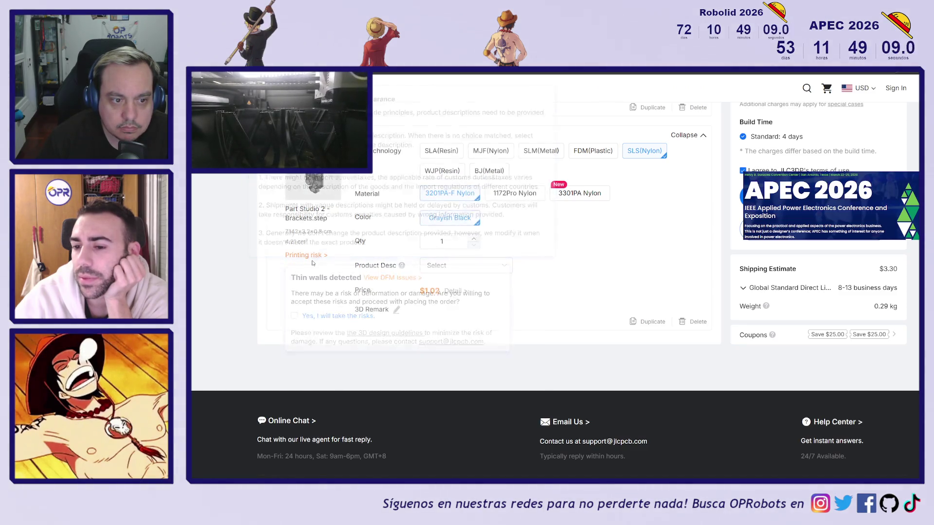
{"action": "left_click", "coordinate": [299, 319]}
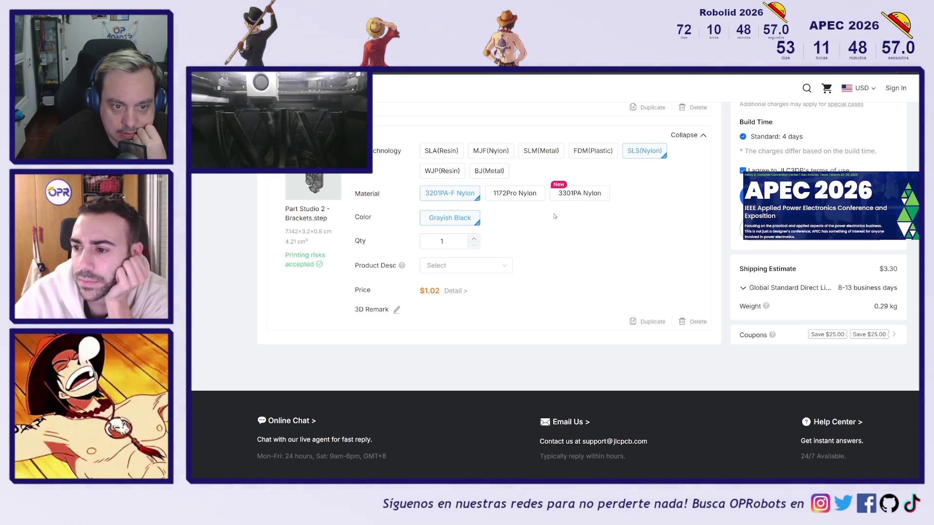
{"action": "left_click", "coordinate": [473, 238]}
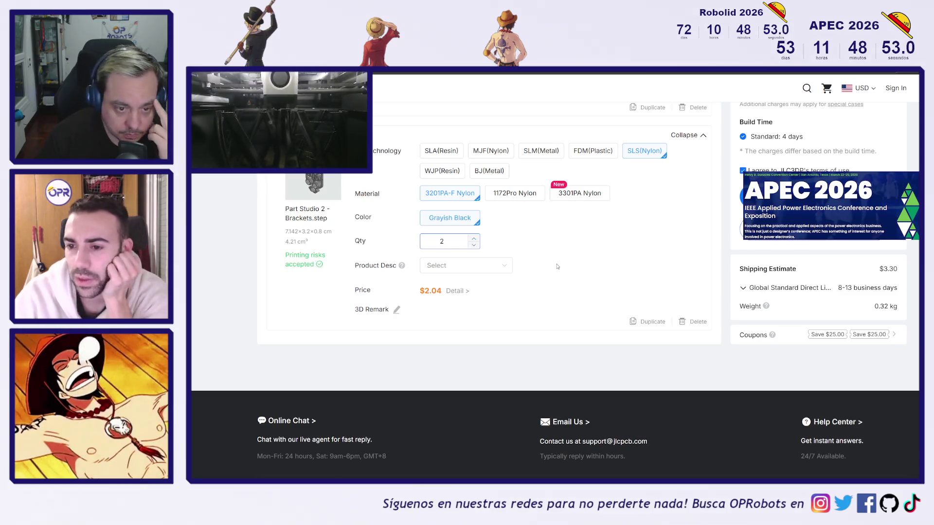
{"action": "scroll", "coordinate": [584, 265], "scroll_direction": "up", "scroll_amount": 1}
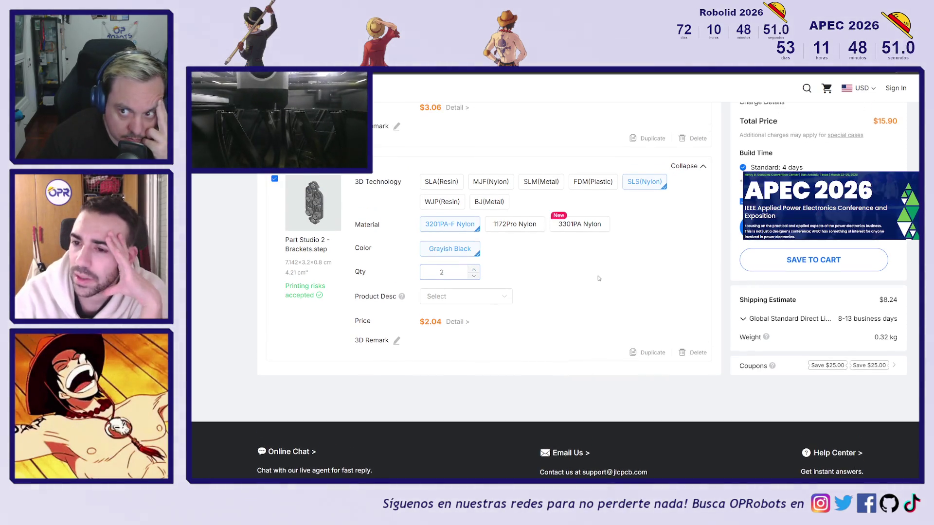
{"action": "scroll", "coordinate": [590, 272], "scroll_direction": "up", "scroll_amount": 10}
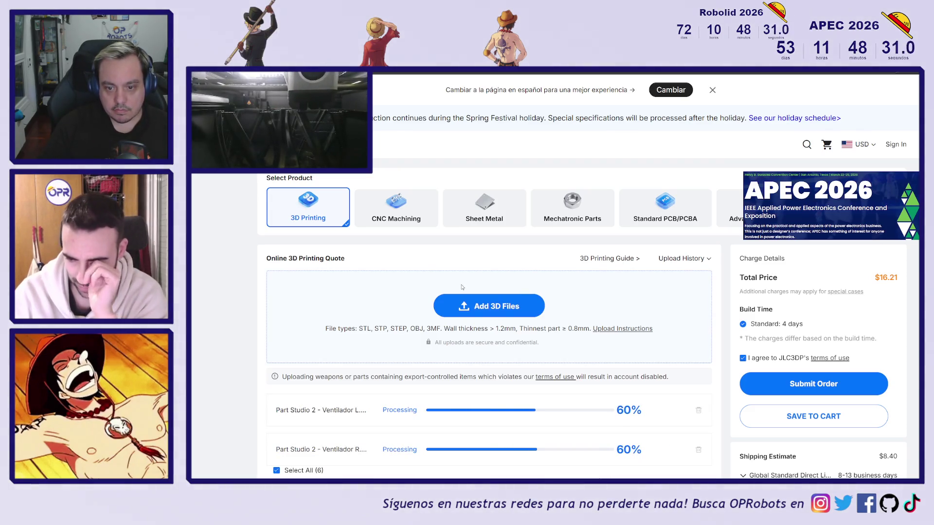
Step: Switch the Rueda.step wheel part to SLS 3201PA-F Nylon printing
{"action": "scroll", "coordinate": [458, 292], "scroll_direction": "down", "scroll_amount": 10}
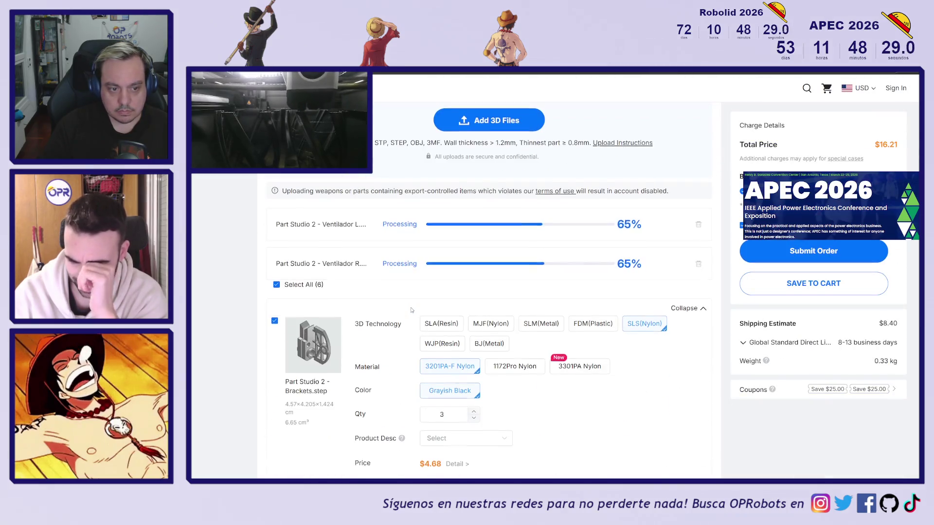
{"action": "scroll", "coordinate": [410, 313], "scroll_direction": "down", "scroll_amount": 10}
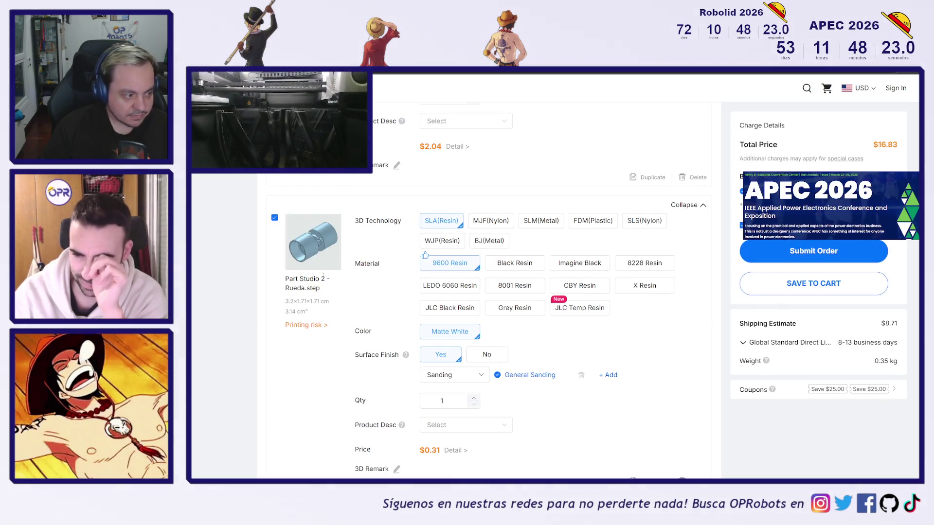
{"action": "mouse_move", "coordinate": [306, 325]}
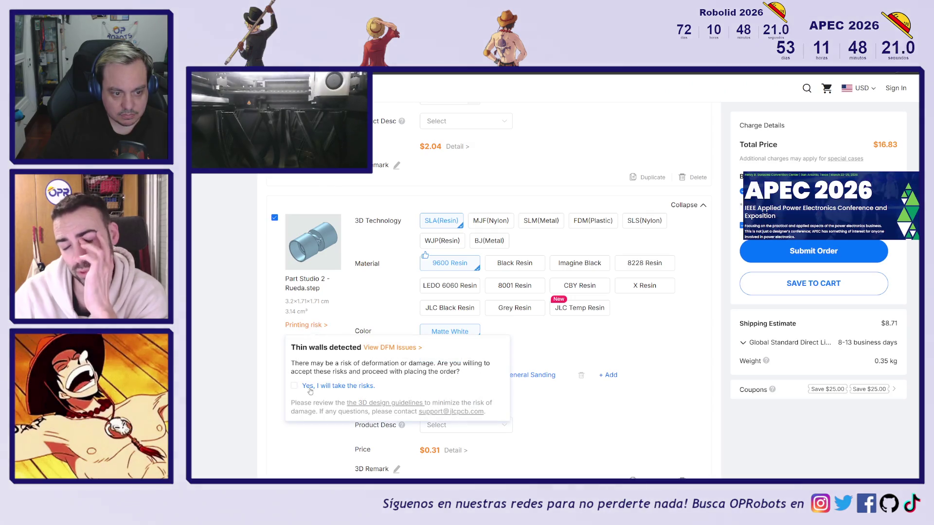
{"action": "left_click", "coordinate": [645, 220]}
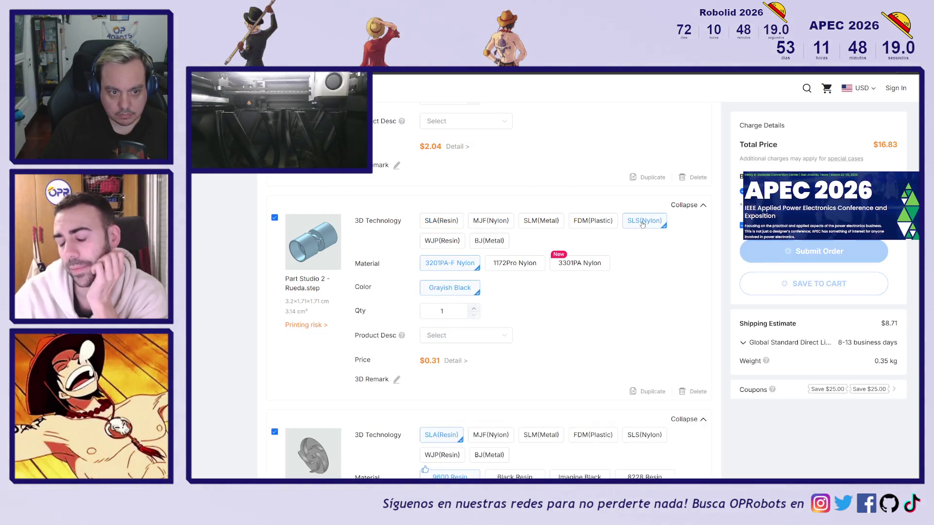
{"action": "mouse_move", "coordinate": [308, 329]}
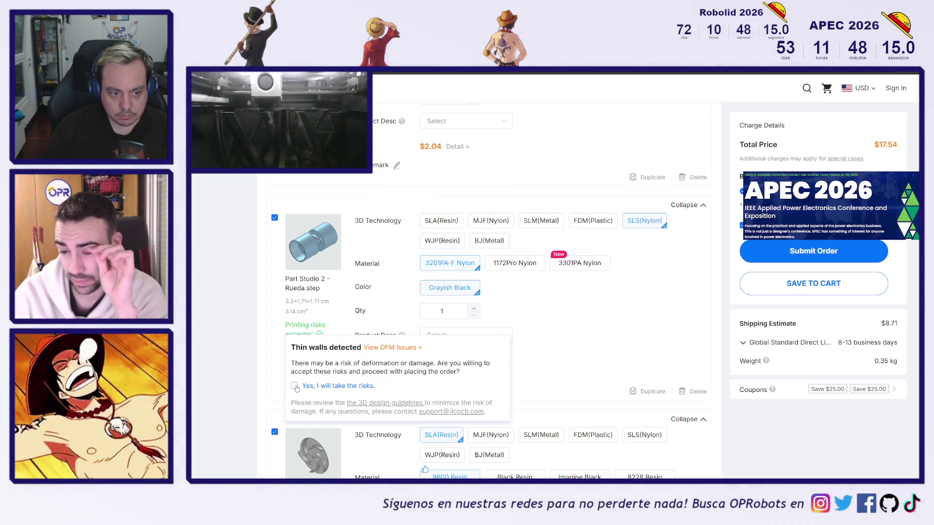
{"action": "scroll", "coordinate": [291, 370], "scroll_direction": "down", "scroll_amount": 5}
Step: Accept the printing risk for Ventilador R and set it to SLS nylon
{"action": "mouse_move", "coordinate": [310, 294]}
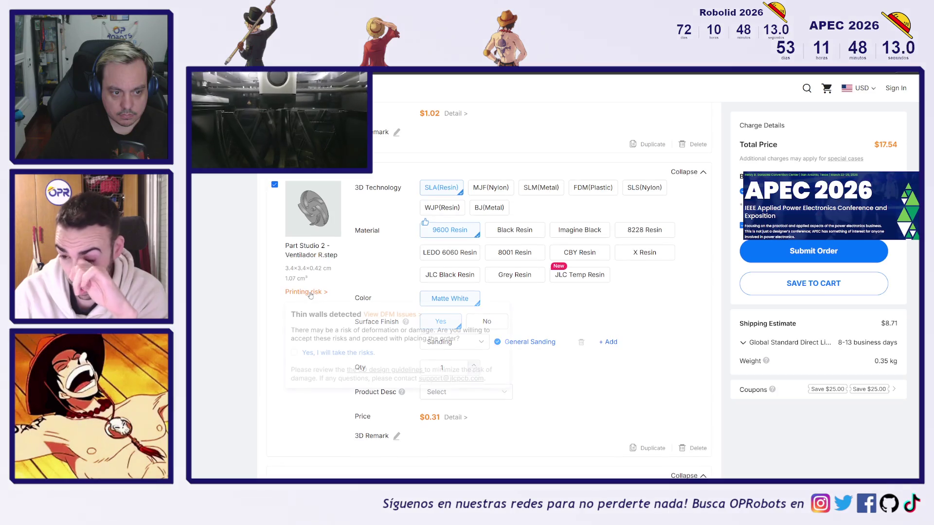
{"action": "left_click", "coordinate": [294, 353]}
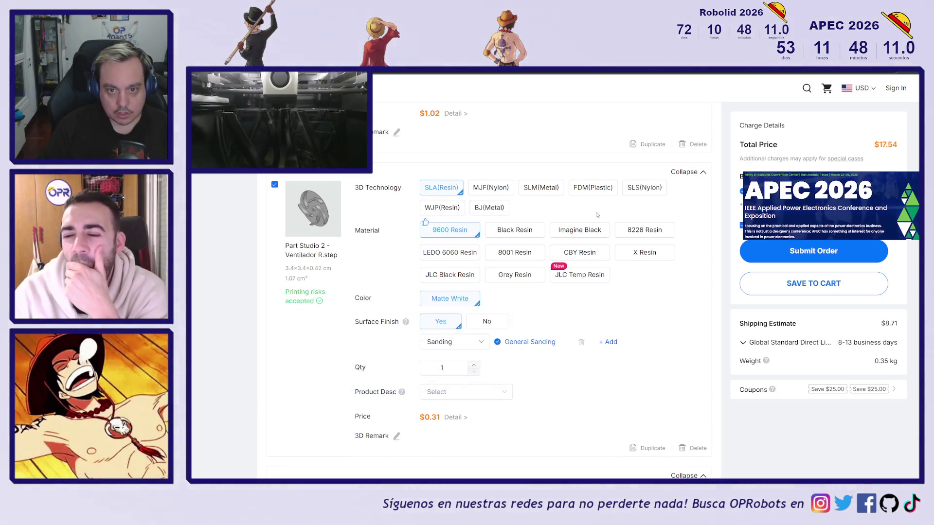
{"action": "left_click", "coordinate": [631, 189]}
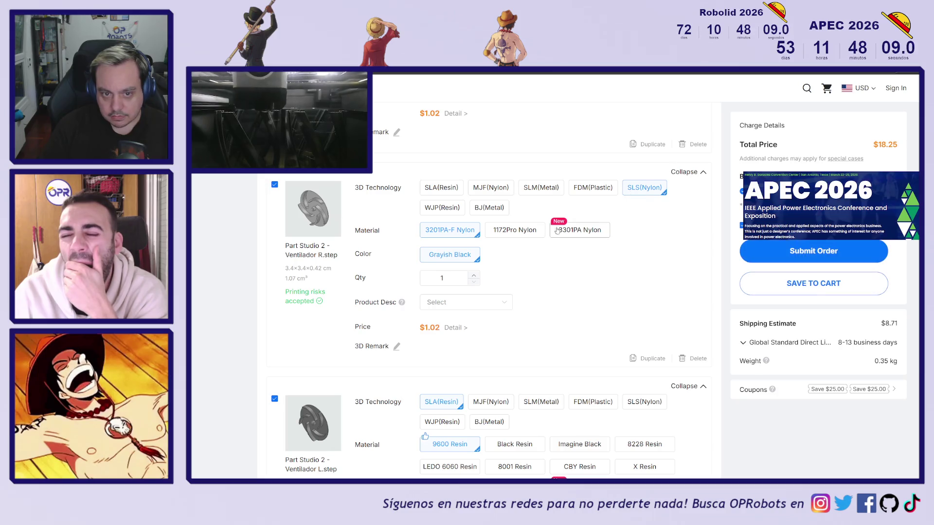
{"action": "left_click", "coordinate": [533, 233]}
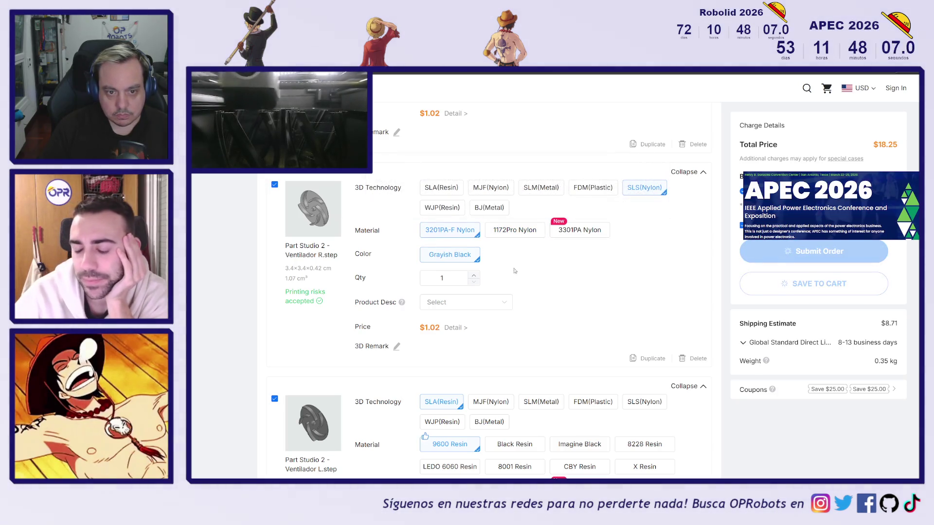
Step: Accept Ventilador L's thin-wall risk, set it to SLS nylon, and raise quantity to 2
{"action": "scroll", "coordinate": [549, 286], "scroll_direction": "down", "scroll_amount": 2}
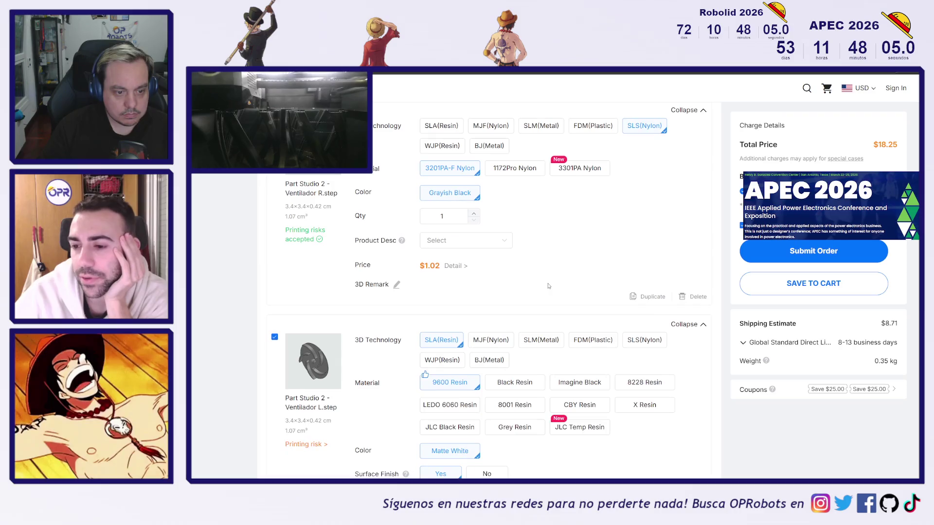
{"action": "scroll", "coordinate": [329, 381], "scroll_direction": "down", "scroll_amount": 1}
{"action": "mouse_move", "coordinate": [329, 381]}
{"action": "left_click", "coordinate": [295, 368]}
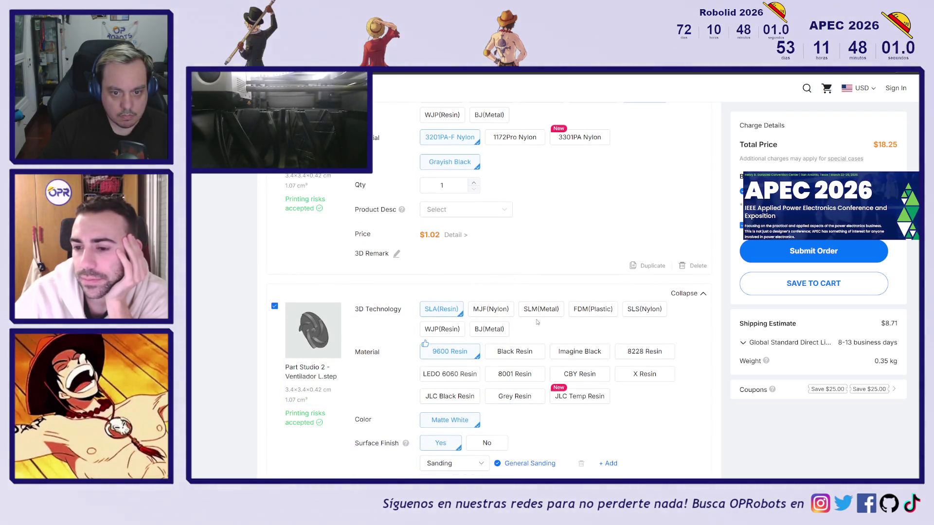
{"action": "left_click", "coordinate": [644, 309]}
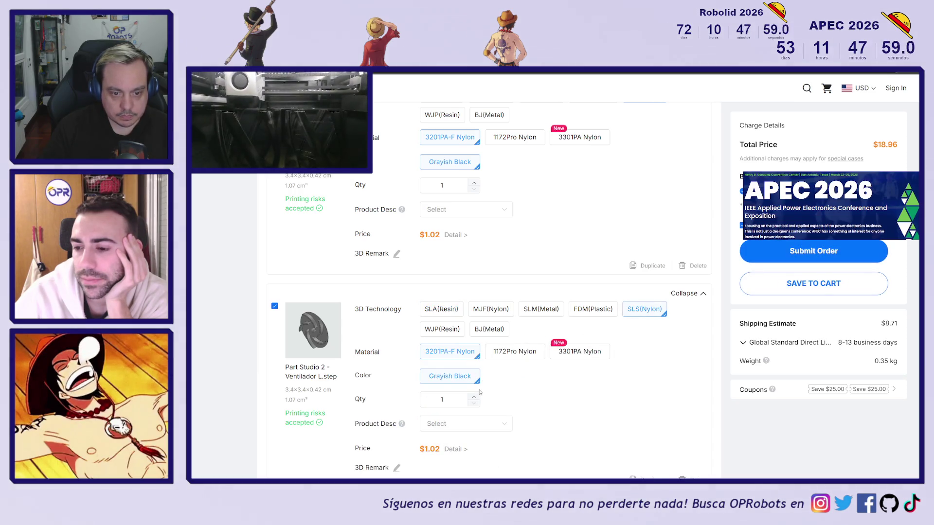
{"action": "left_click", "coordinate": [474, 182]}
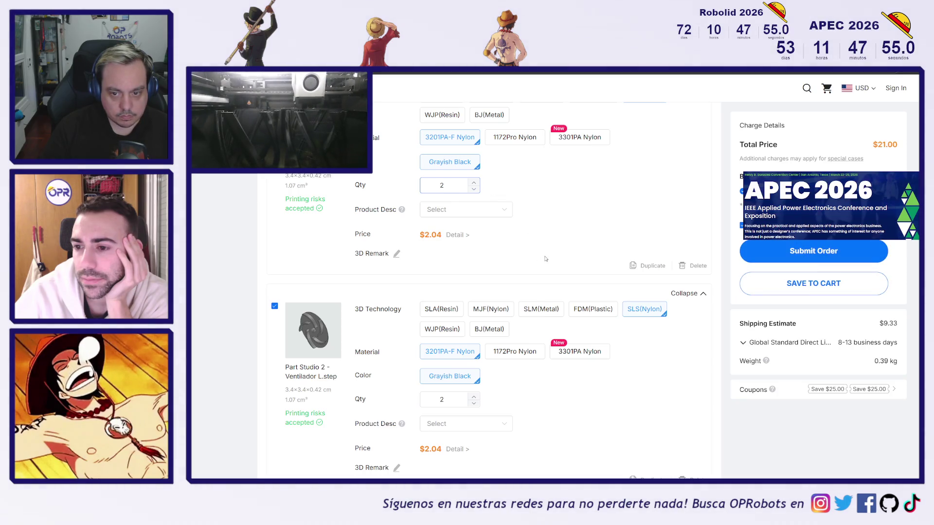
{"action": "scroll", "coordinate": [549, 259], "scroll_direction": "up", "scroll_amount": 5}
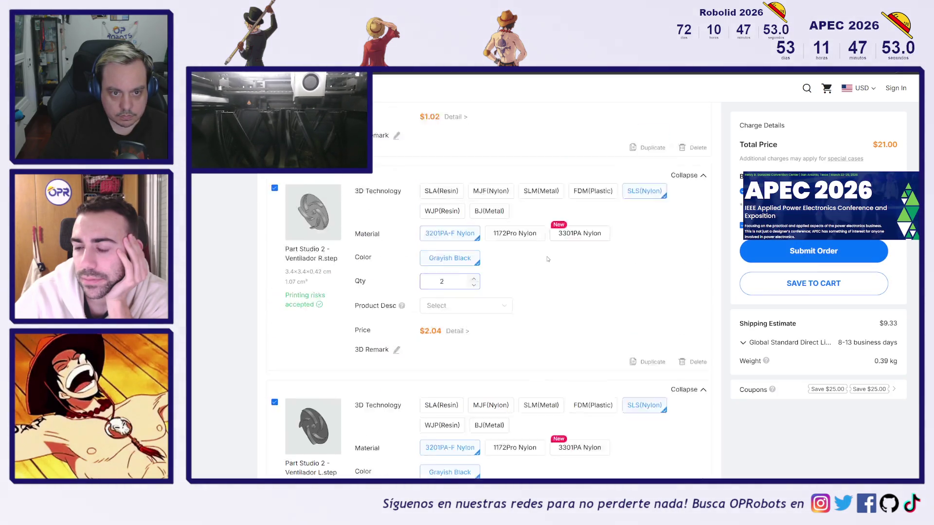
{"action": "scroll", "coordinate": [606, 300], "scroll_direction": "up", "scroll_amount": 2}
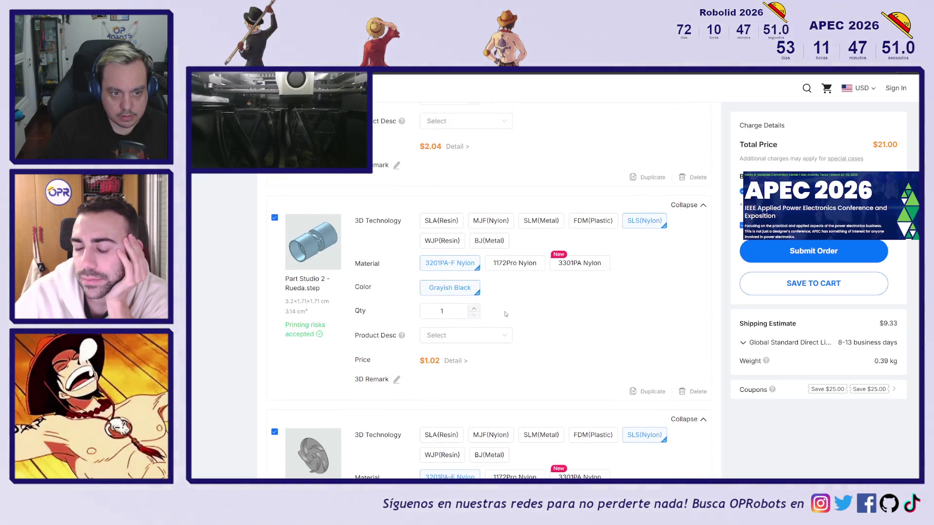
Step: Raise the Rueda.step wheel quantity to 4
{"action": "left_click", "coordinate": [475, 310]}
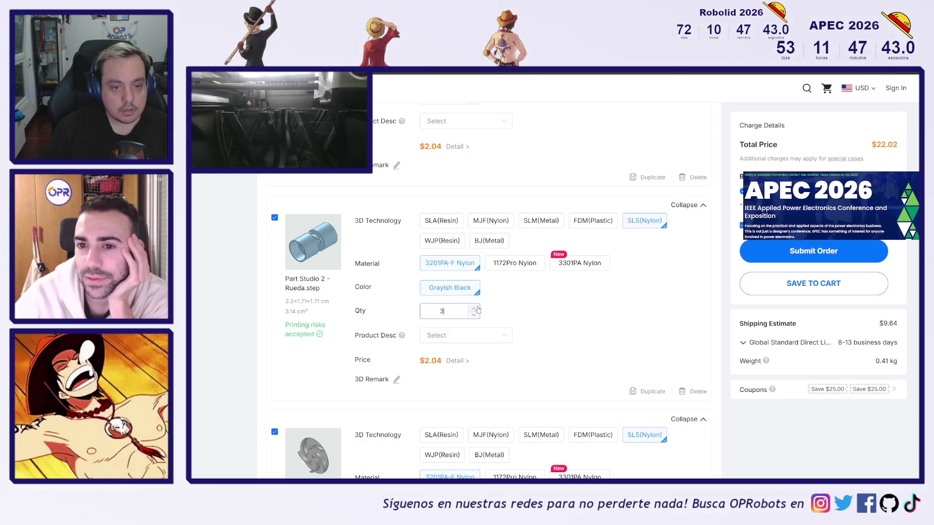
{"action": "left_click", "coordinate": [474, 308]}
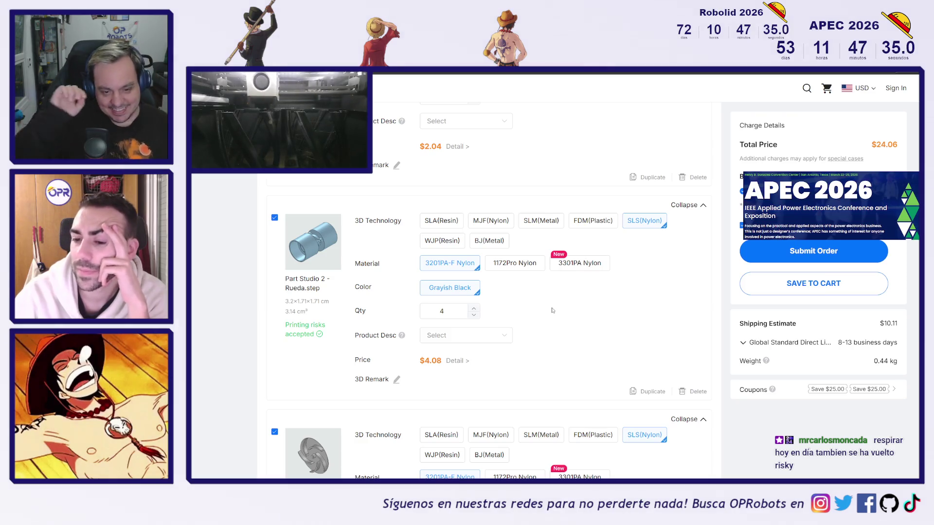
{"action": "scroll", "coordinate": [554, 311], "scroll_direction": "up", "scroll_amount": 1}
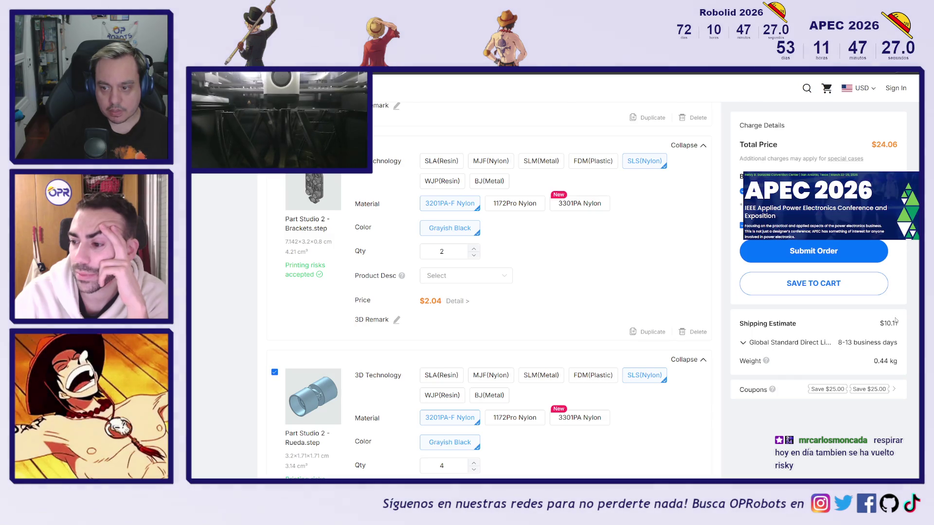
Step: Review the shipping method options without changing them
{"action": "left_click", "coordinate": [753, 349]}
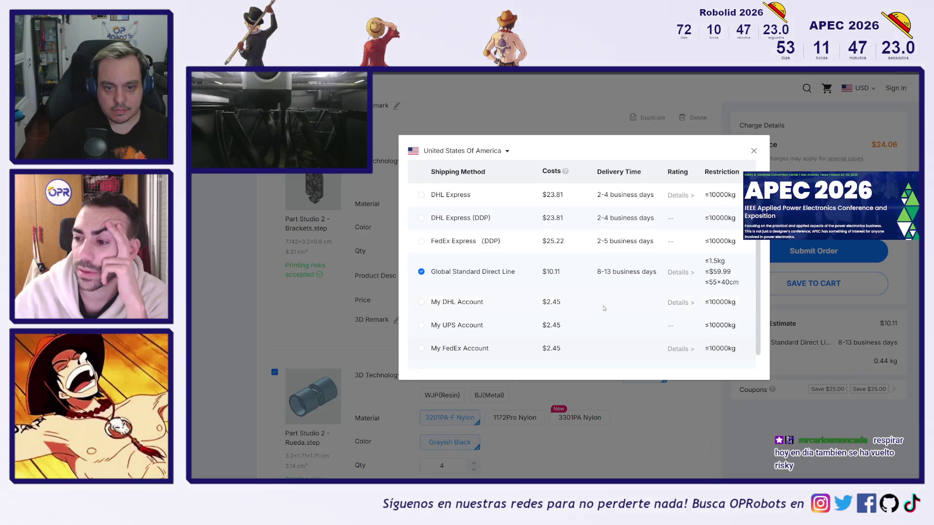
{"action": "left_click", "coordinate": [474, 274]}
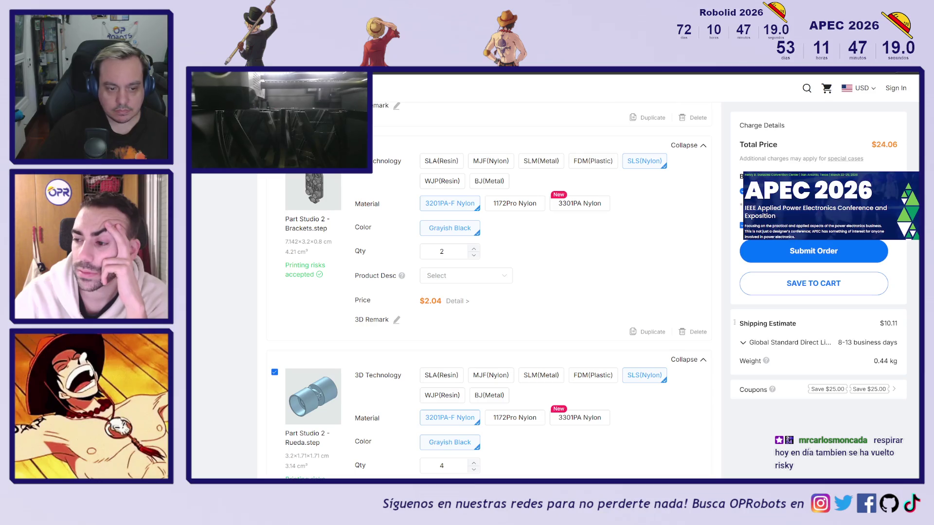
{"action": "scroll", "coordinate": [486, 334], "scroll_direction": "down", "scroll_amount": 10}
{"action": "scroll", "coordinate": [487, 335], "scroll_direction": "up", "scroll_amount": 4}
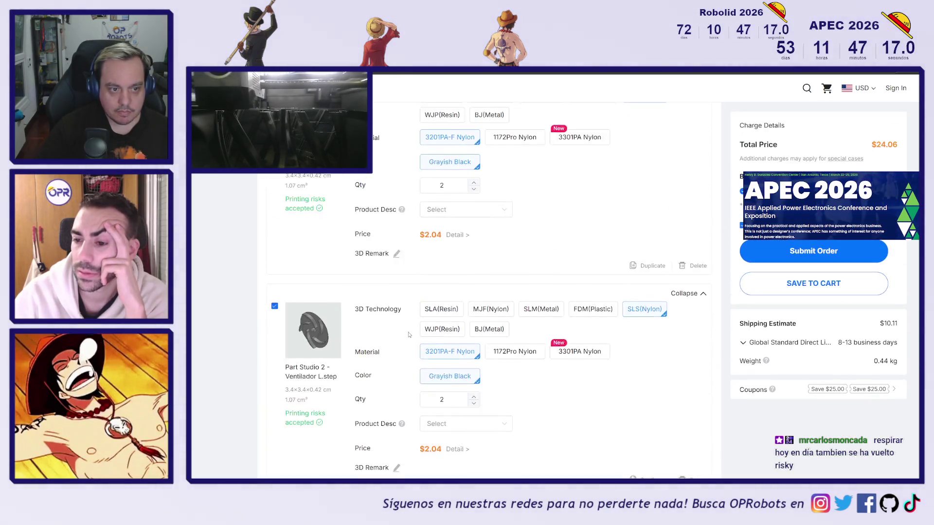
Step: Untick Ventilador L, Ventilador R, Rueda and Brackets to exclude them from the order
{"action": "left_click", "coordinate": [275, 337]}
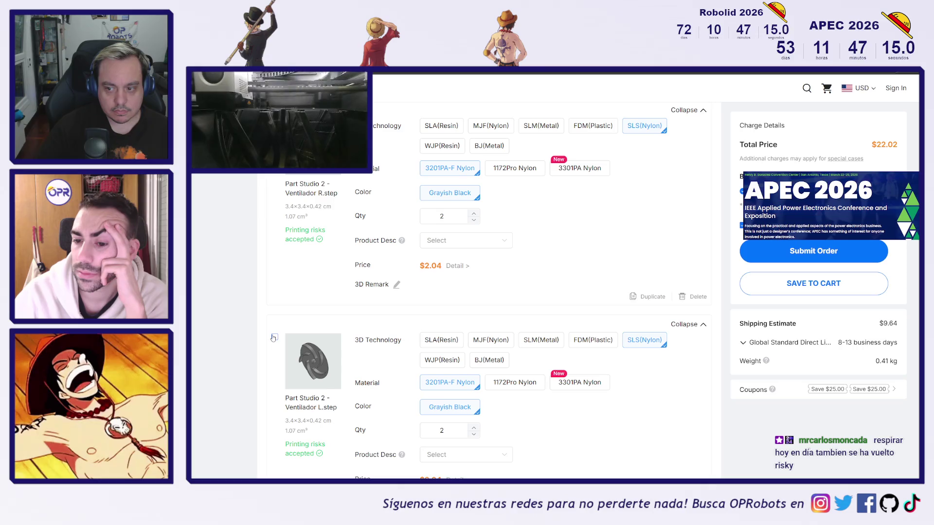
{"action": "scroll", "coordinate": [274, 337], "scroll_direction": "up", "scroll_amount": 1}
{"action": "left_click", "coordinate": [274, 154]}
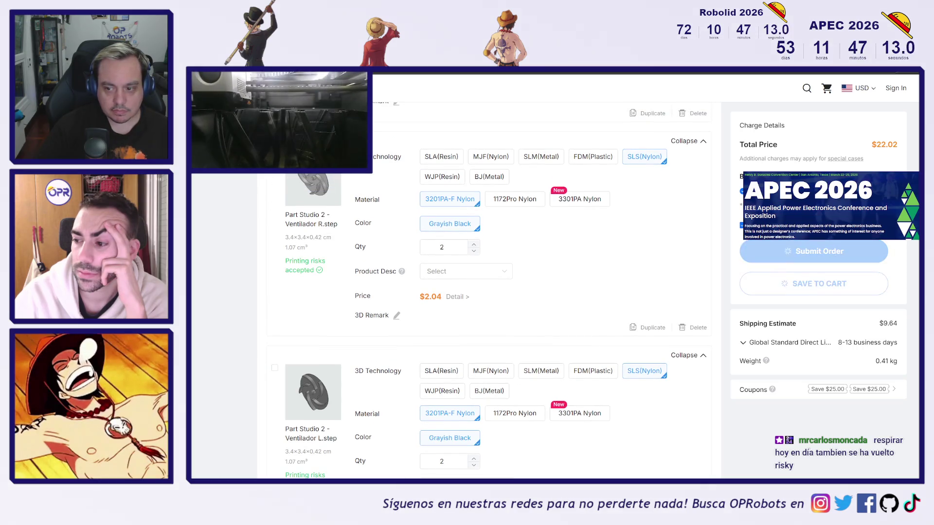
{"action": "scroll", "coordinate": [279, 210], "scroll_direction": "down", "scroll_amount": 3}
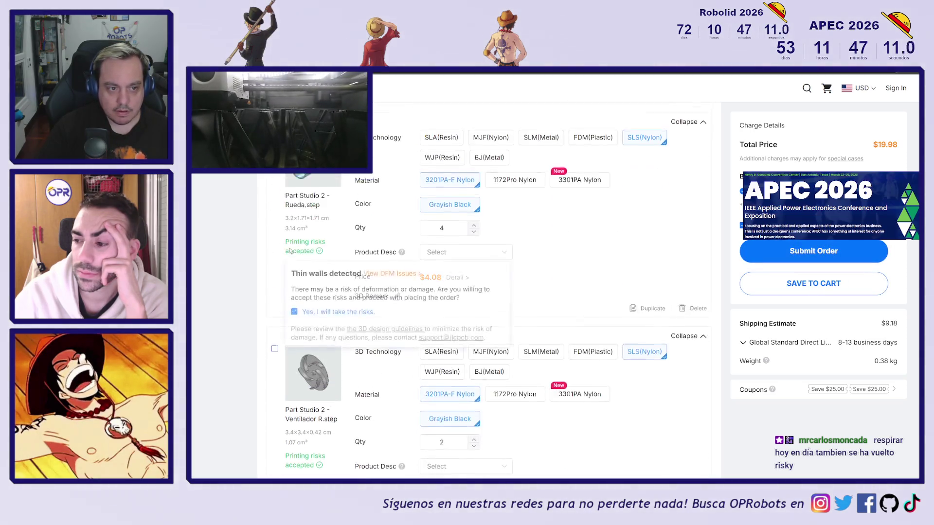
{"action": "left_click", "coordinate": [275, 249]}
{"action": "scroll", "coordinate": [276, 197], "scroll_direction": "up", "scroll_amount": 4}
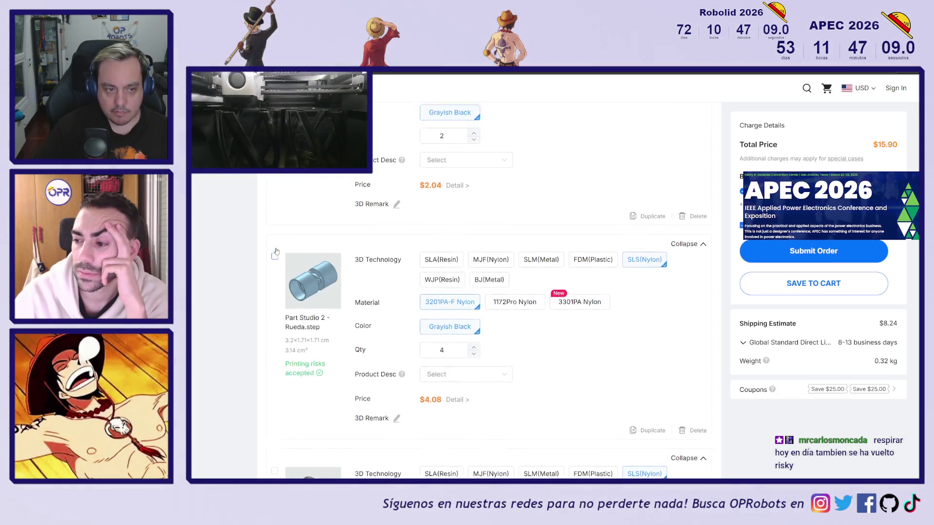
{"action": "left_click", "coordinate": [275, 190]}
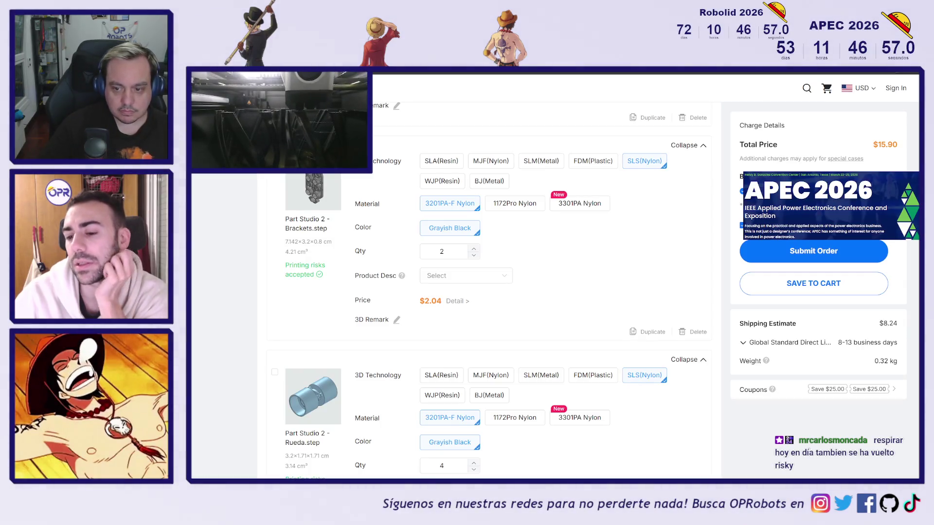
{"action": "scroll", "coordinate": [274, 281], "scroll_direction": "down", "scroll_amount": 6}
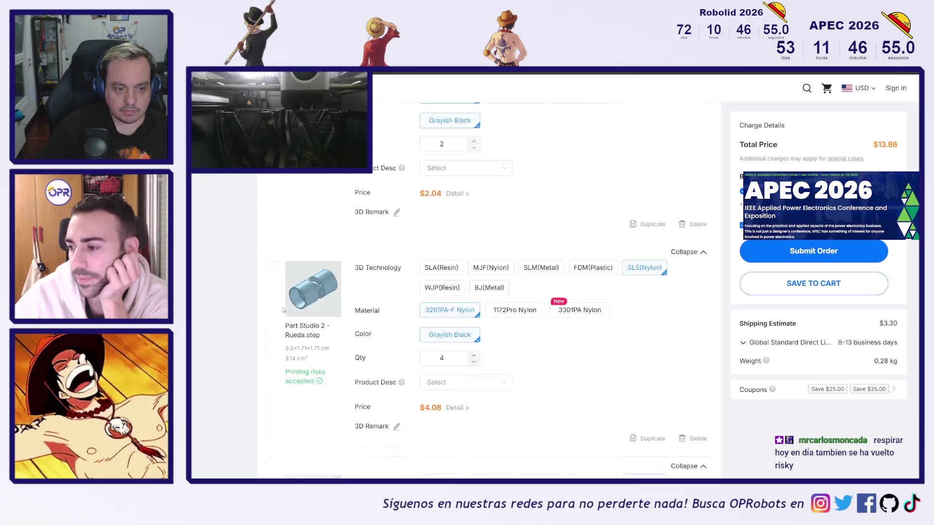
{"action": "left_click", "coordinate": [274, 278]}
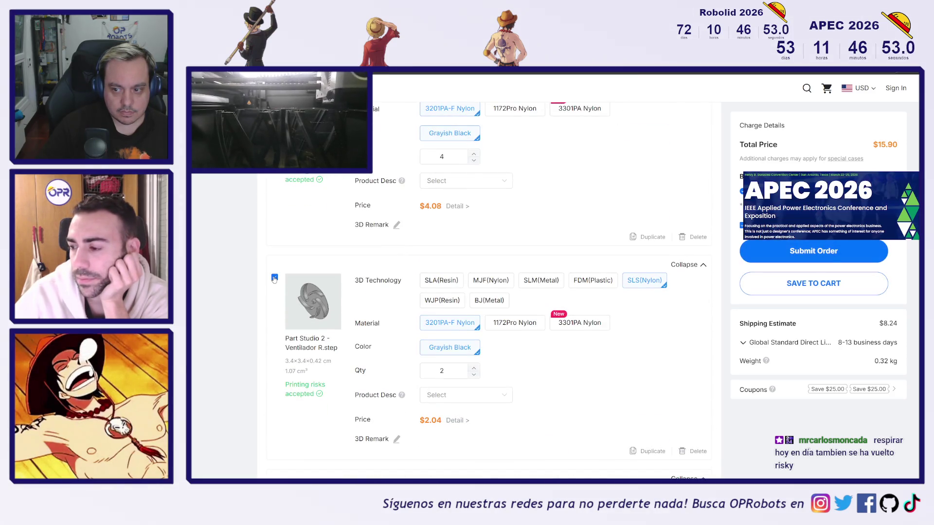
{"action": "left_click", "coordinate": [275, 278]}
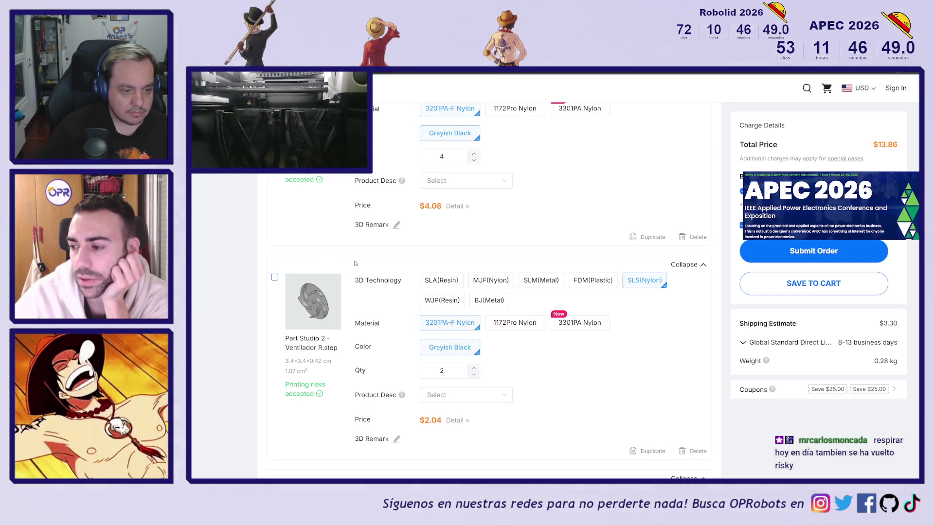
{"action": "scroll", "coordinate": [356, 263], "scroll_direction": "down", "scroll_amount": 10}
{"action": "scroll", "coordinate": [352, 282], "scroll_direction": "up", "scroll_amount": 10}
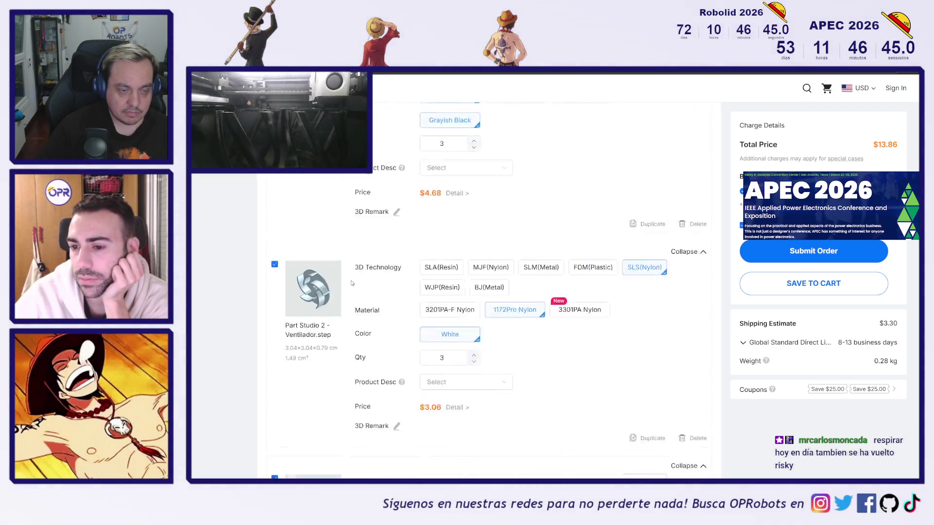
{"action": "scroll", "coordinate": [353, 283], "scroll_direction": "down", "scroll_amount": 10}
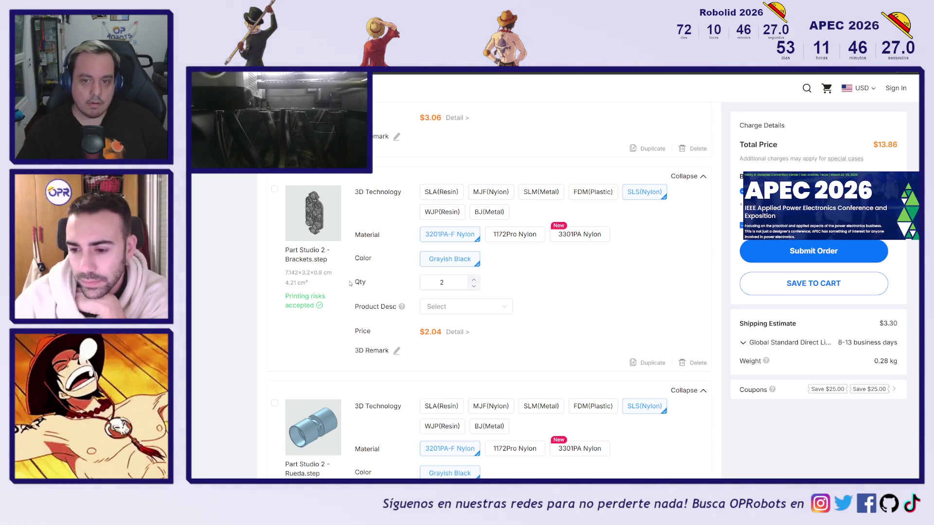
{"action": "scroll", "coordinate": [599, 282], "scroll_direction": "down", "scroll_amount": 5}
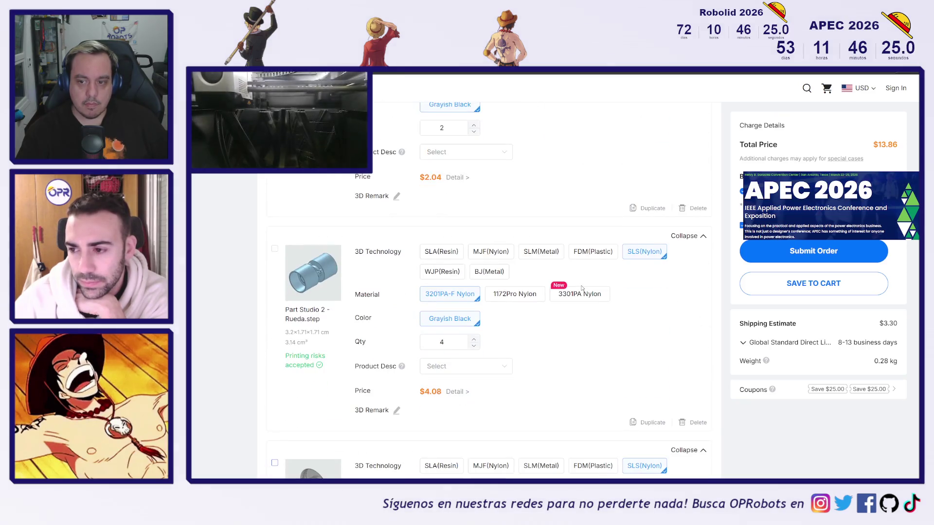
{"action": "scroll", "coordinate": [598, 288], "scroll_direction": "up", "scroll_amount": 10}
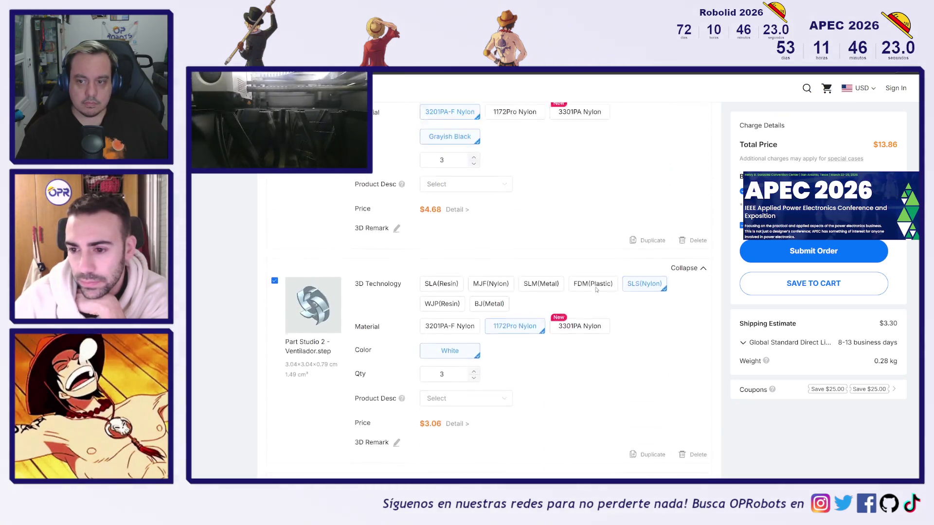
{"action": "scroll", "coordinate": [601, 296], "scroll_direction": "up", "scroll_amount": 1}
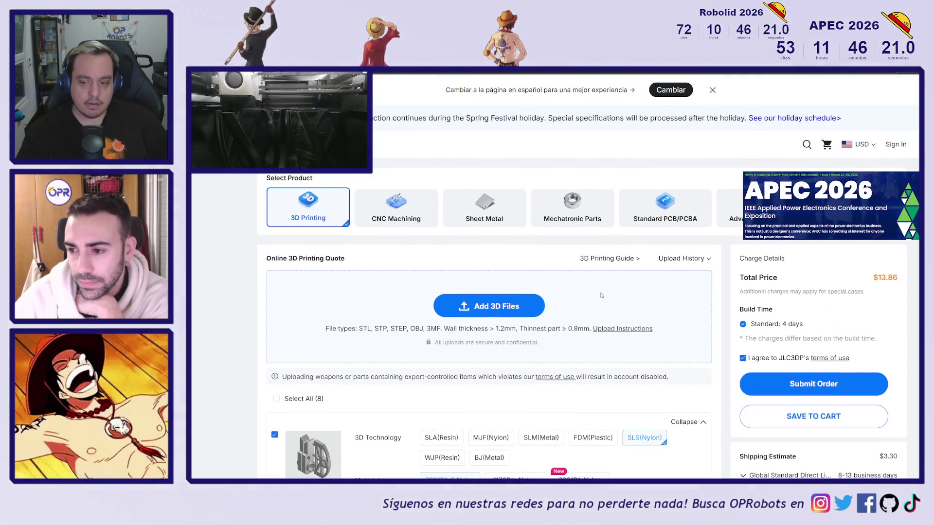
{"action": "mouse_move", "coordinate": [901, 145]}
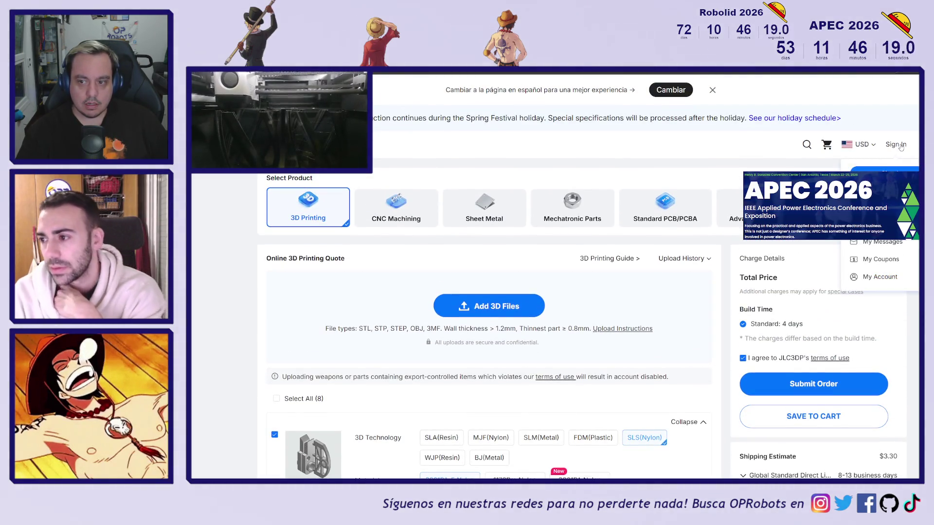